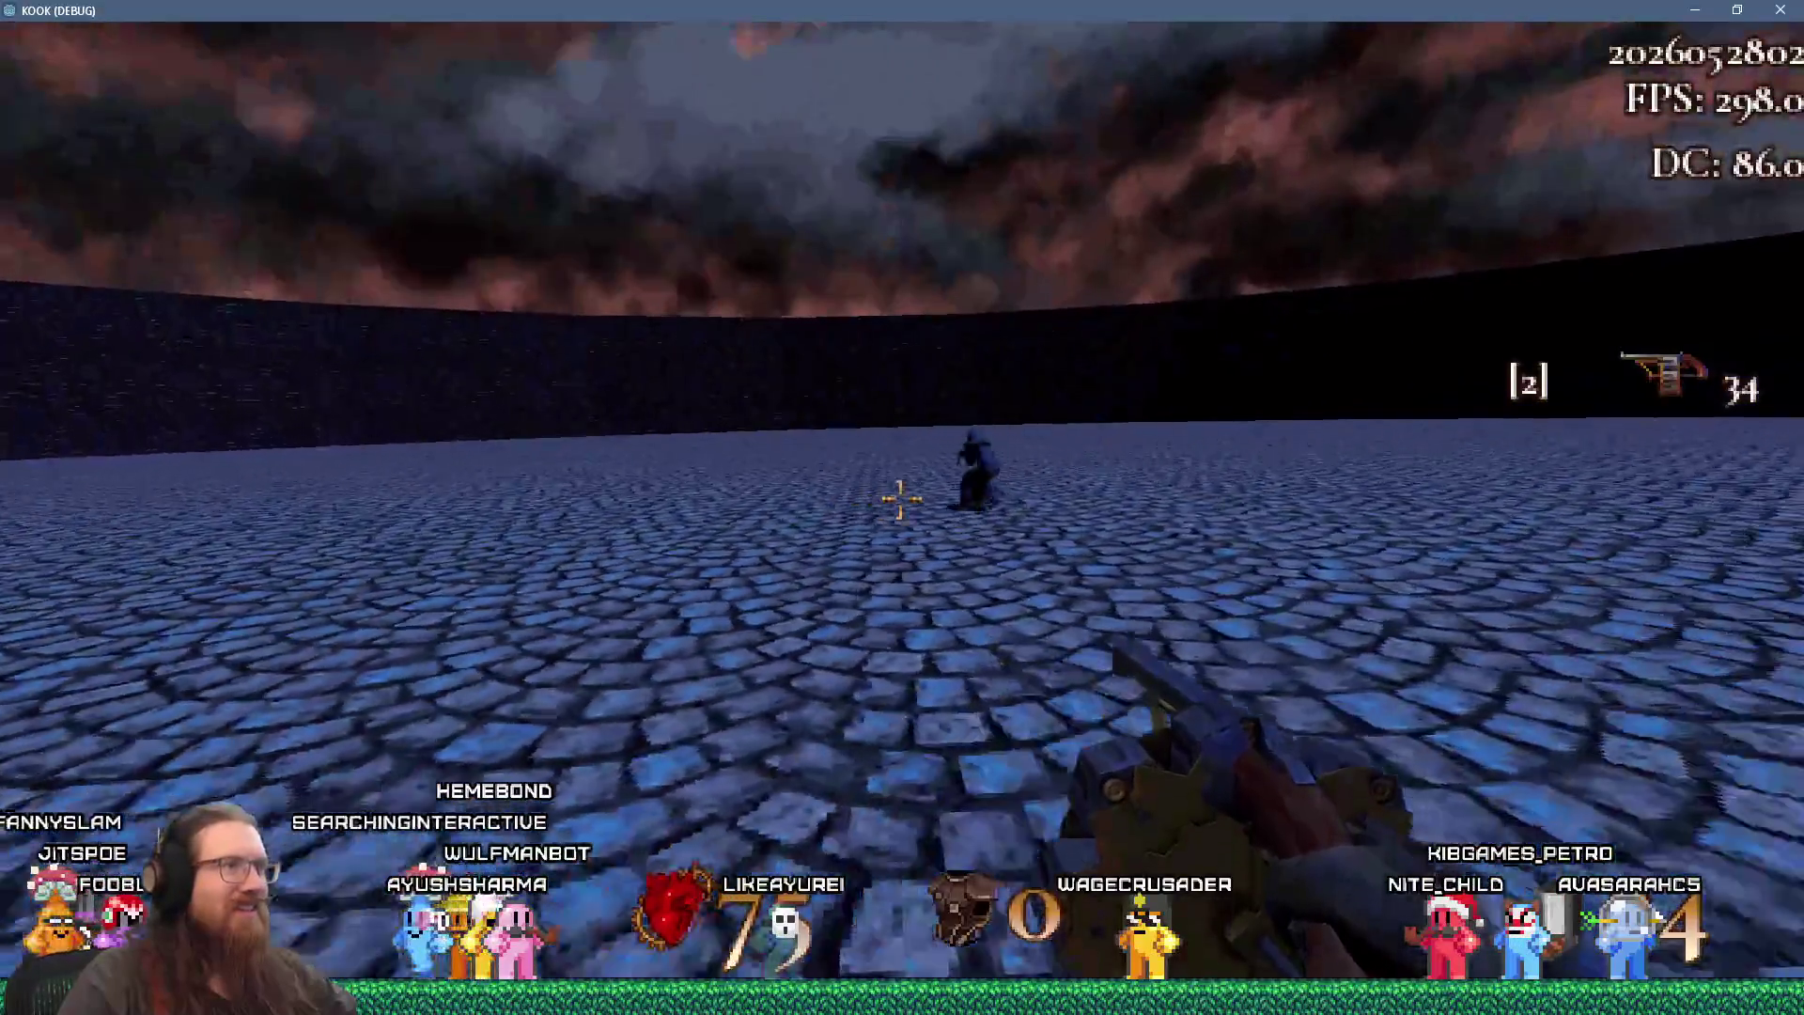
- Close the running KOOK game with the 'quit' command in the development console
key("grave")
type("t")
key("Return")
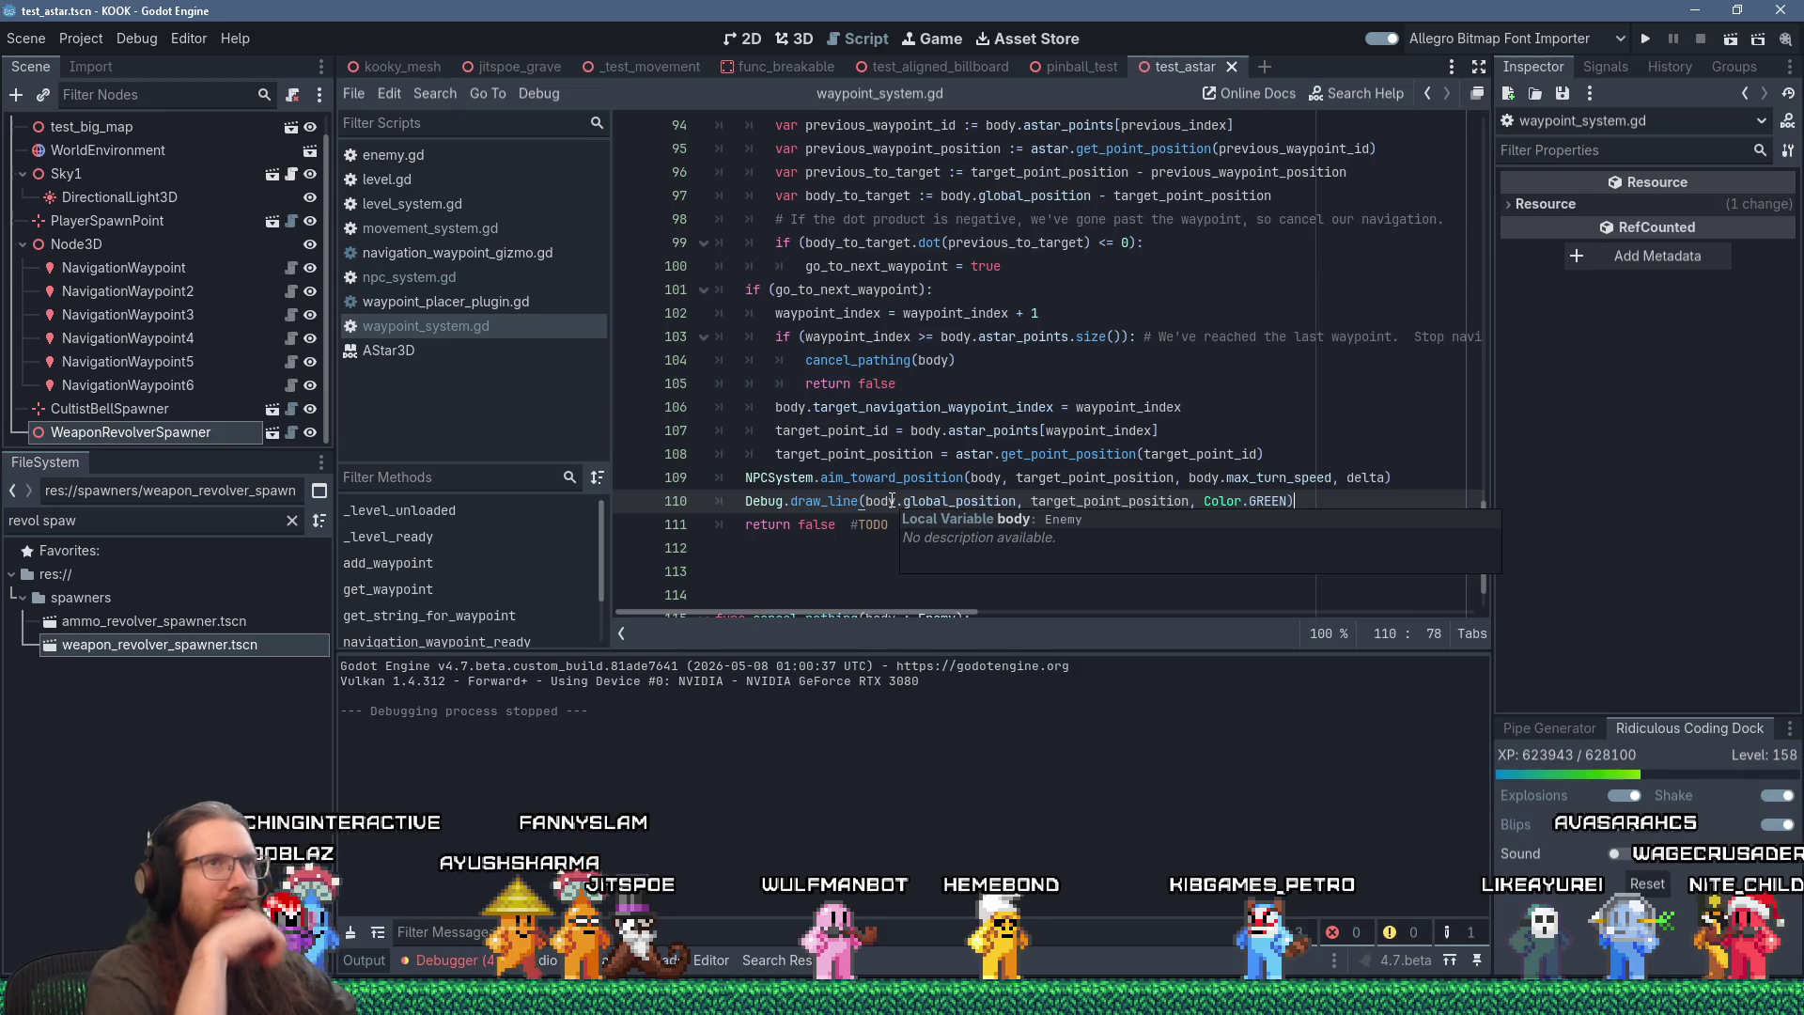
- Run the KOOK project again from the Godot editor with F5
key("F5")
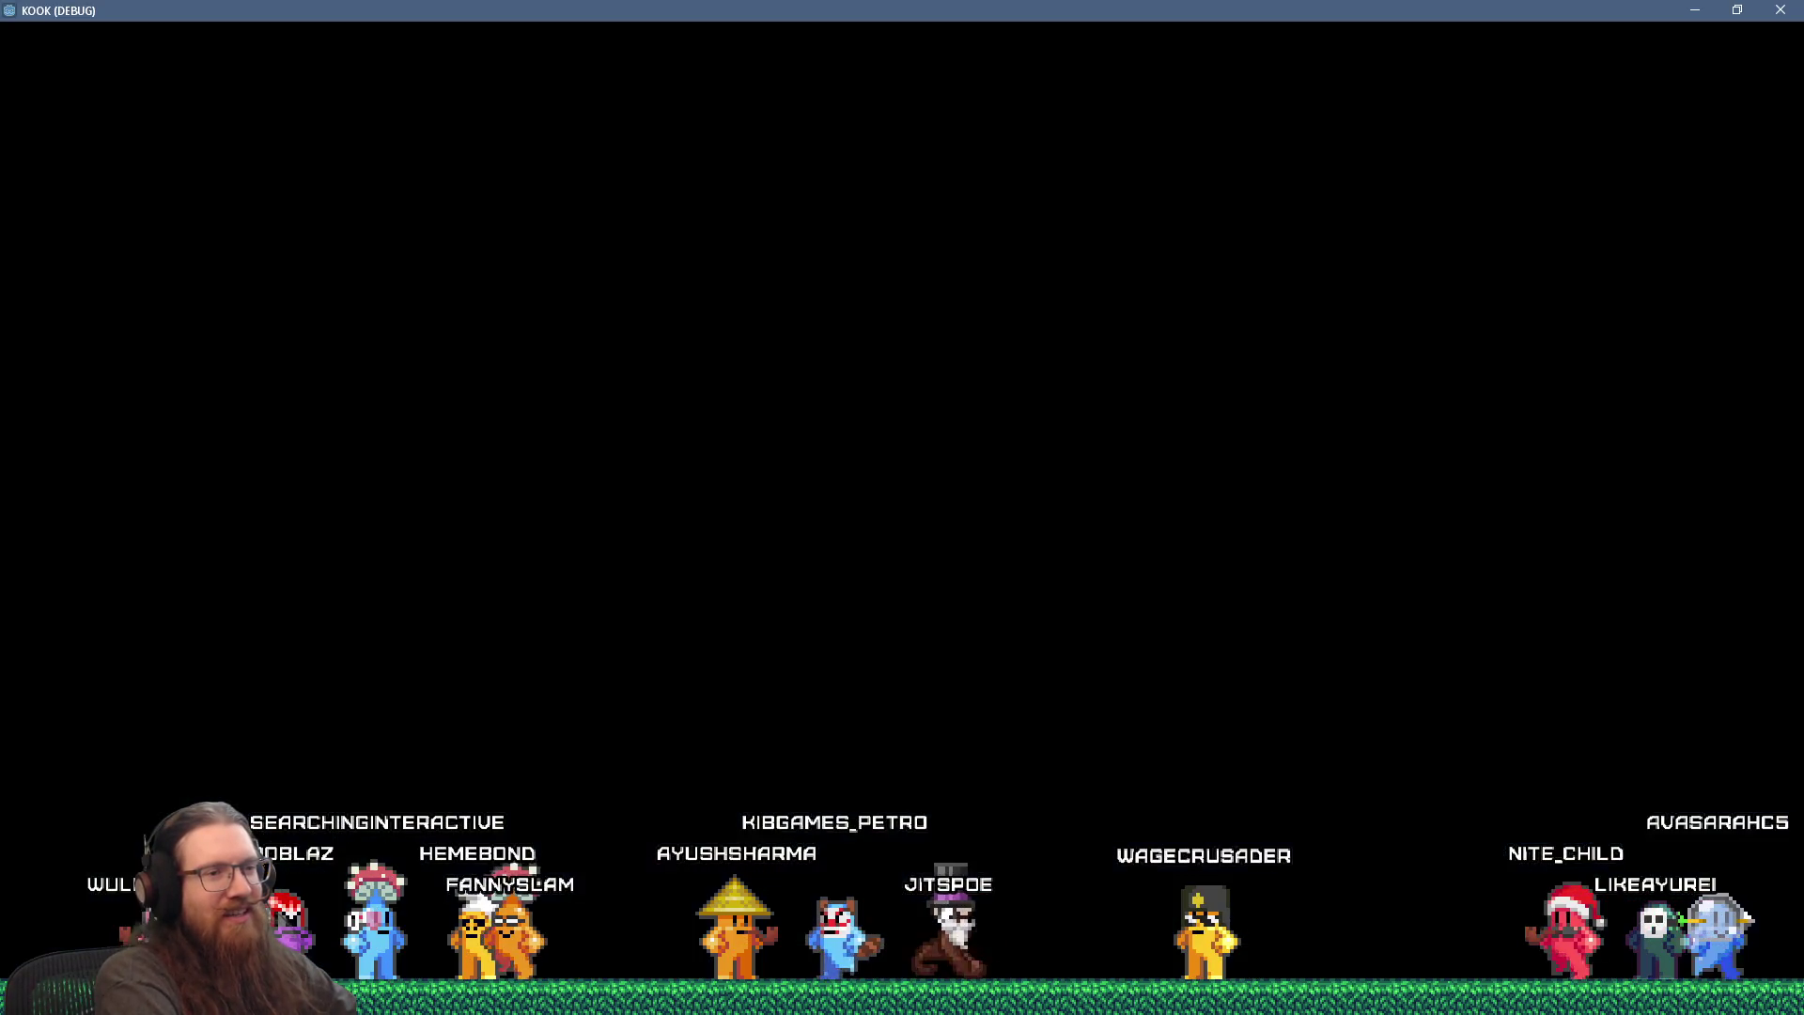
- Load the london map with 'map london' and continue past the level-ready breakpoint
key("grave")
type("m")
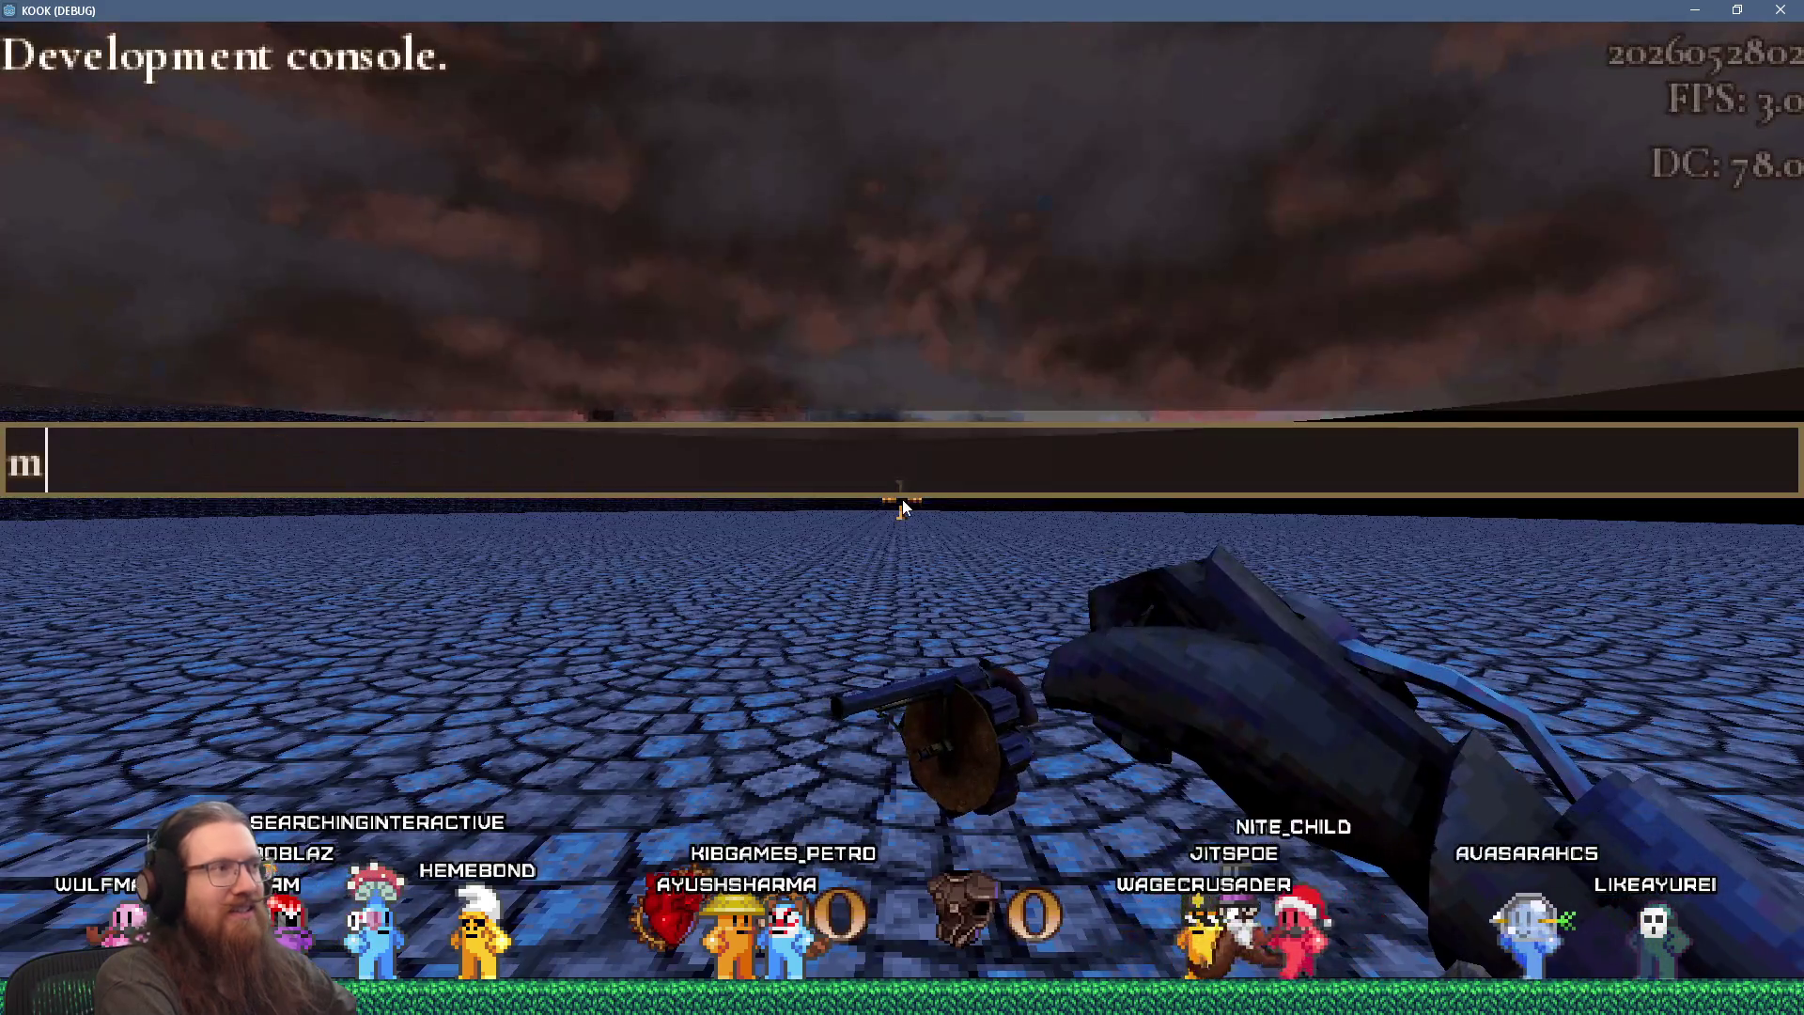
type("ap london1")
key("Return")
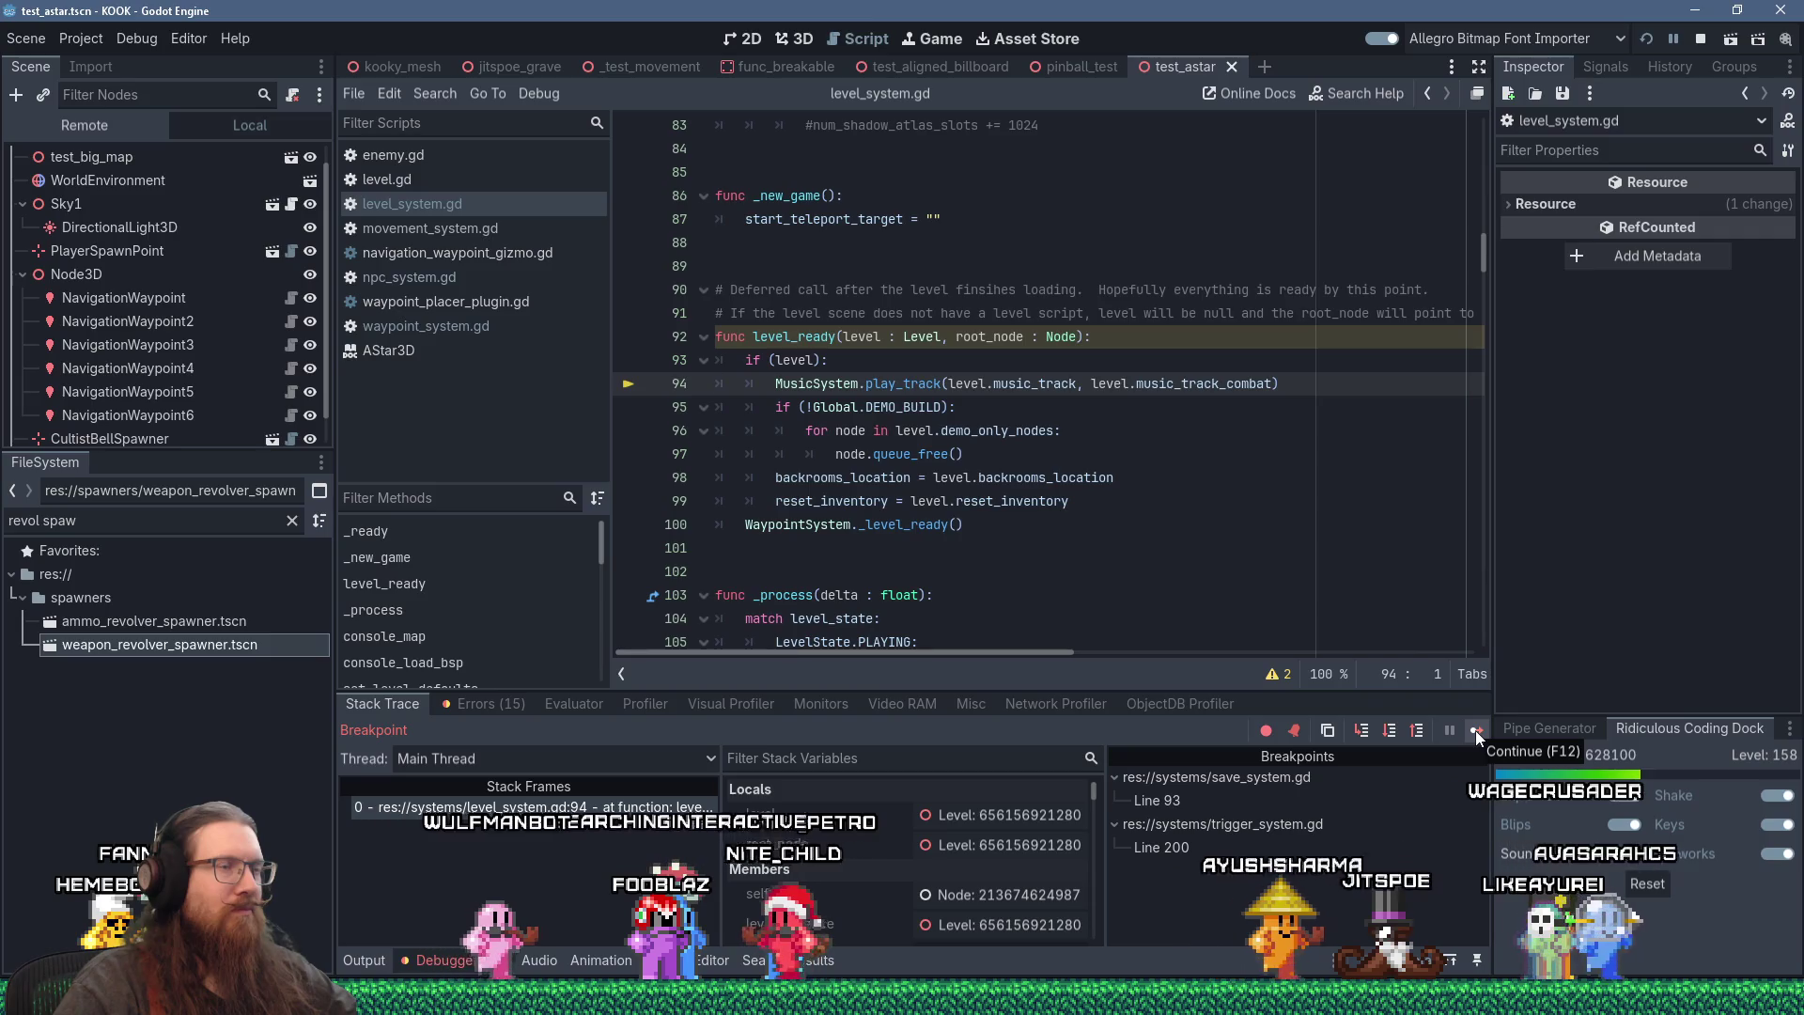
left_click(1475, 730)
- Kick through the door, draw the revolver and fire a shot in the lit courtyard
key("w")
key("e")
key("2")
key("w")
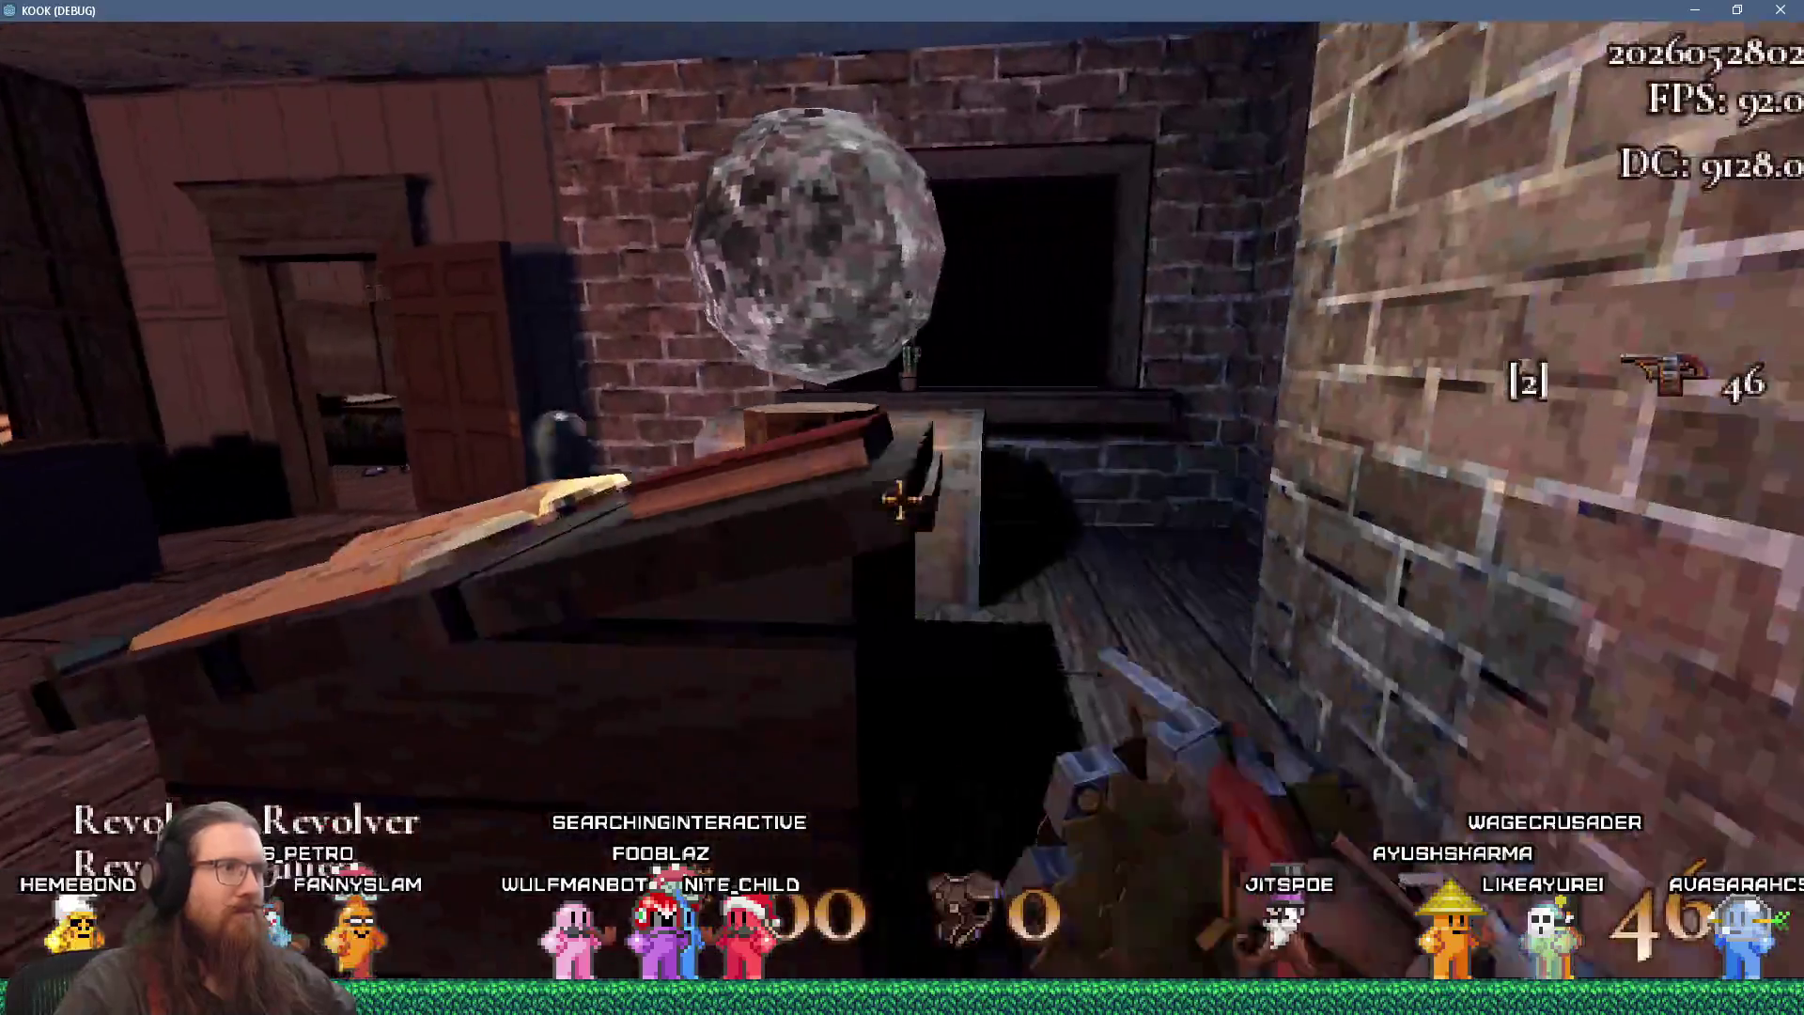
key("w")
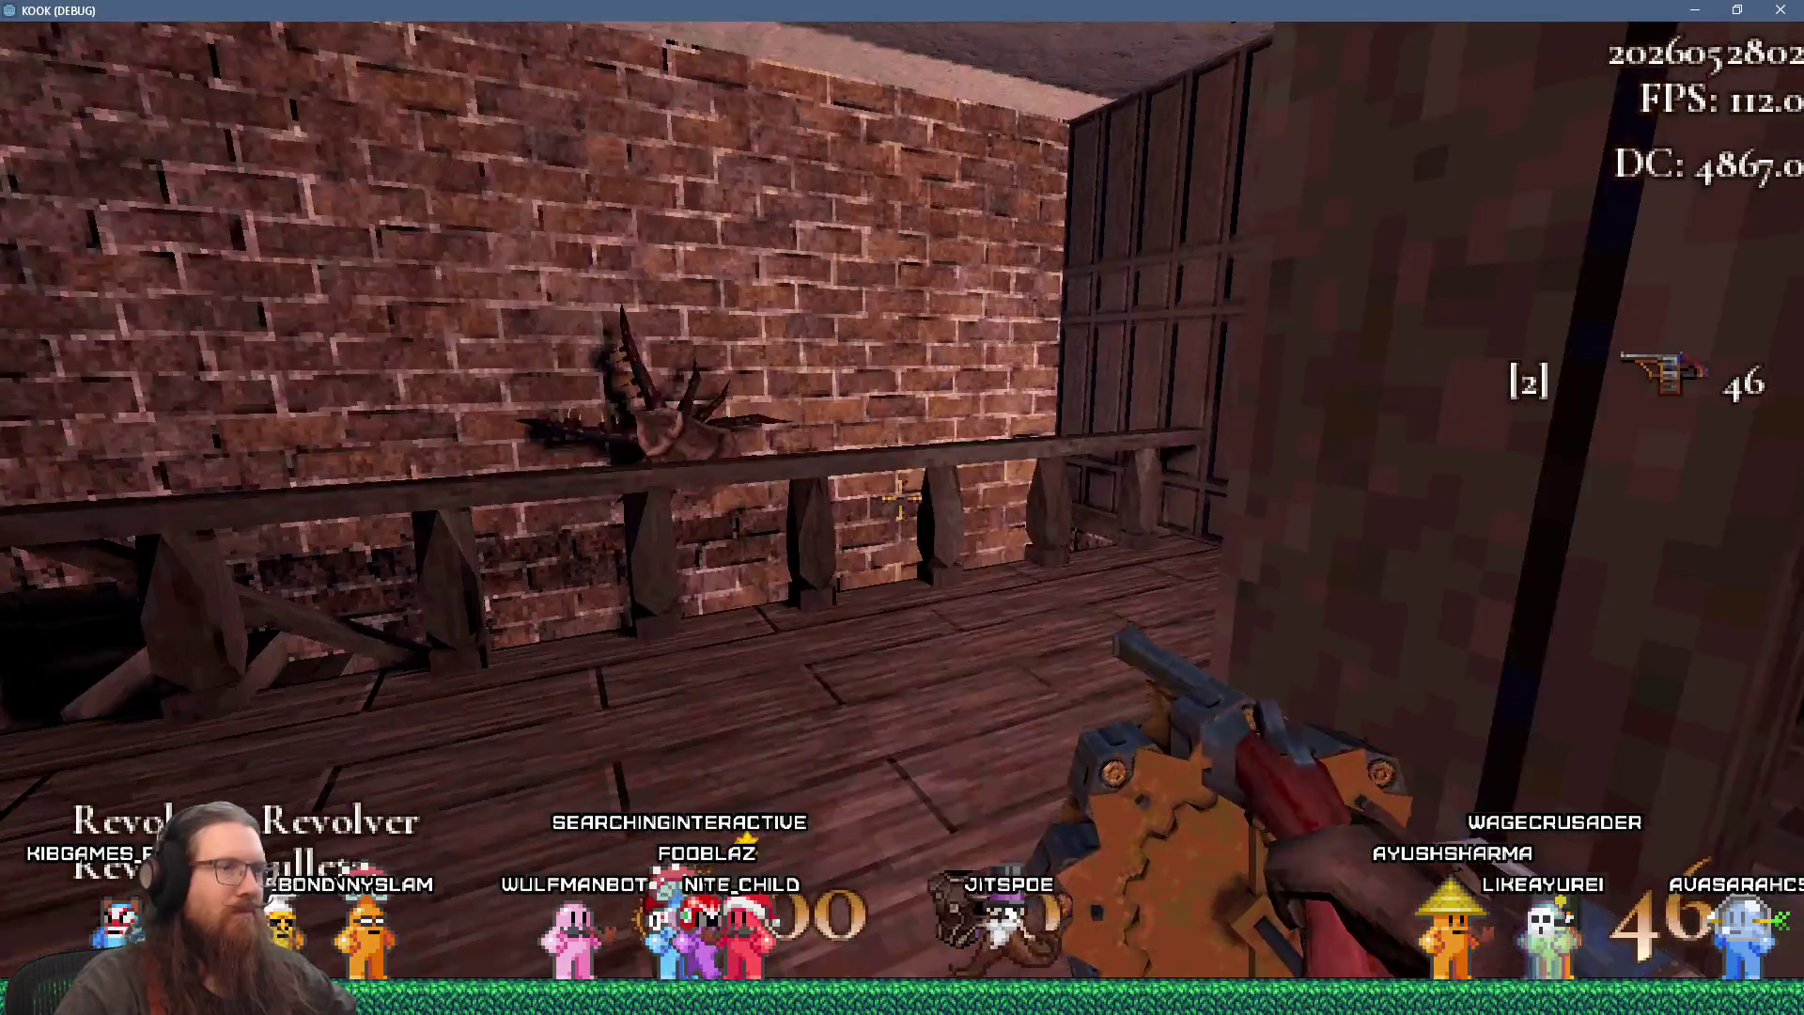
key("w")
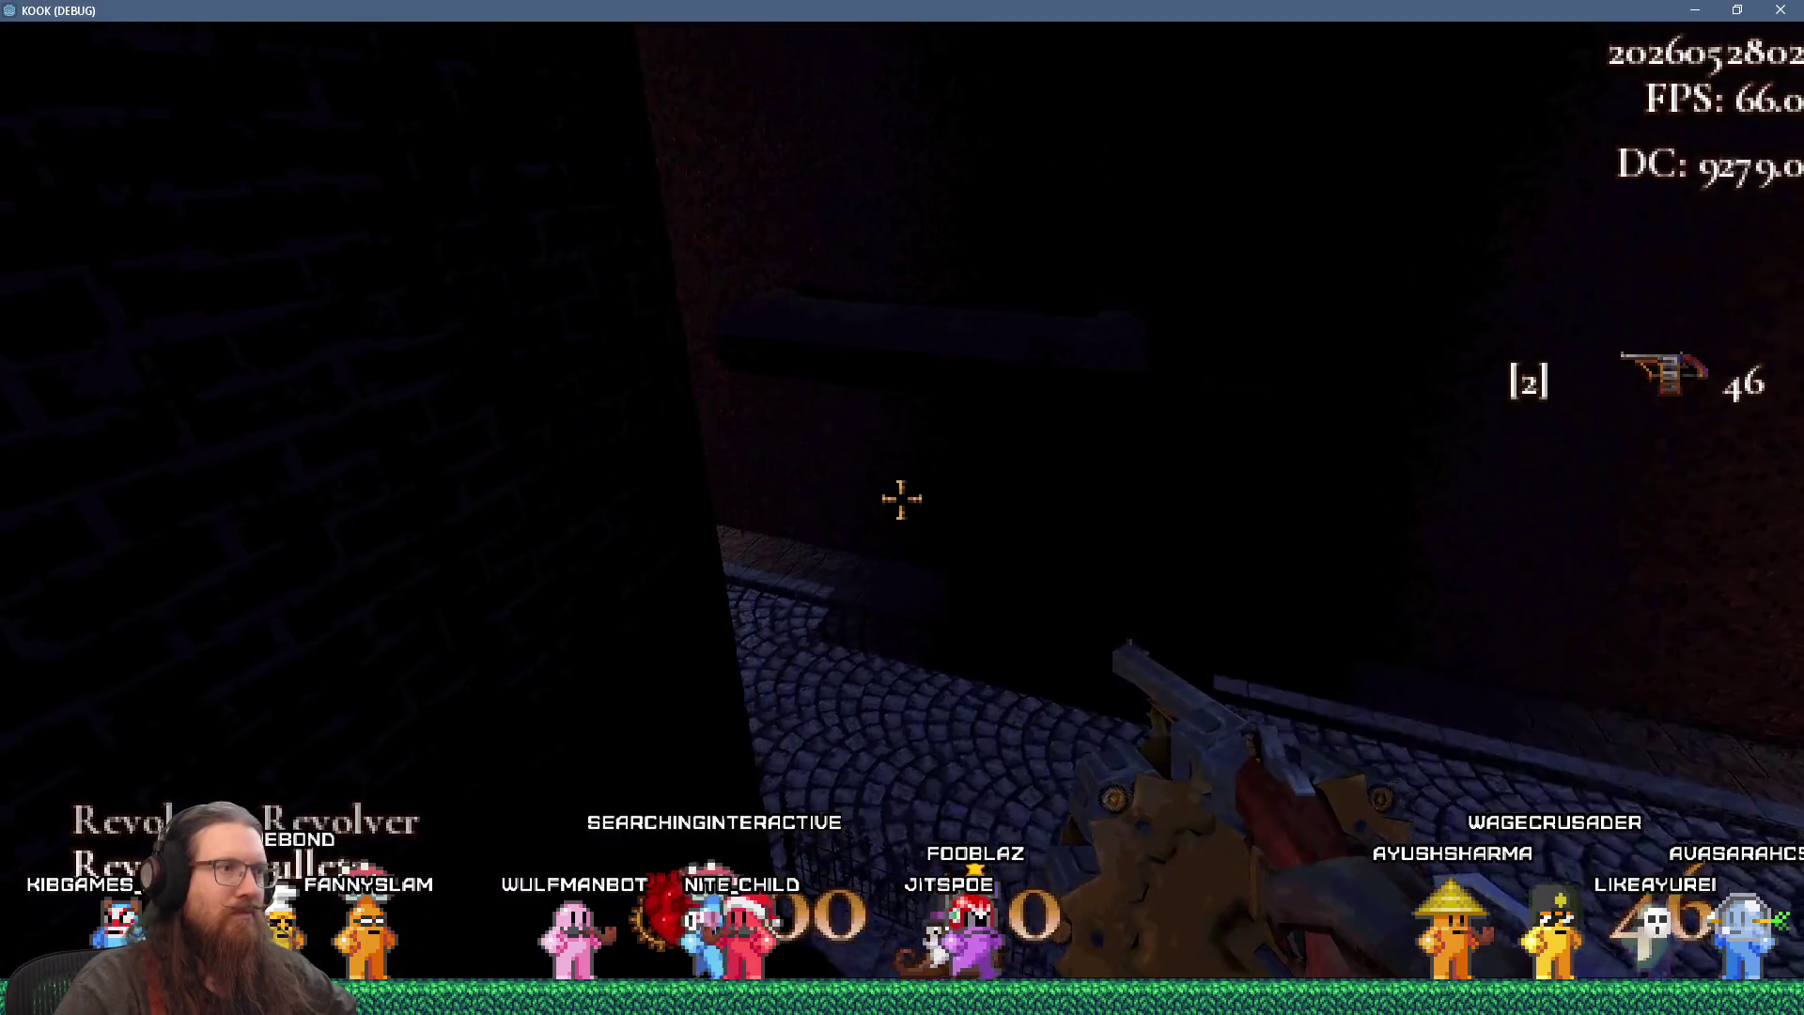
left_click(902, 499)
- Back out to the street and fire the revolver down the alley toward the mansion
key("s")
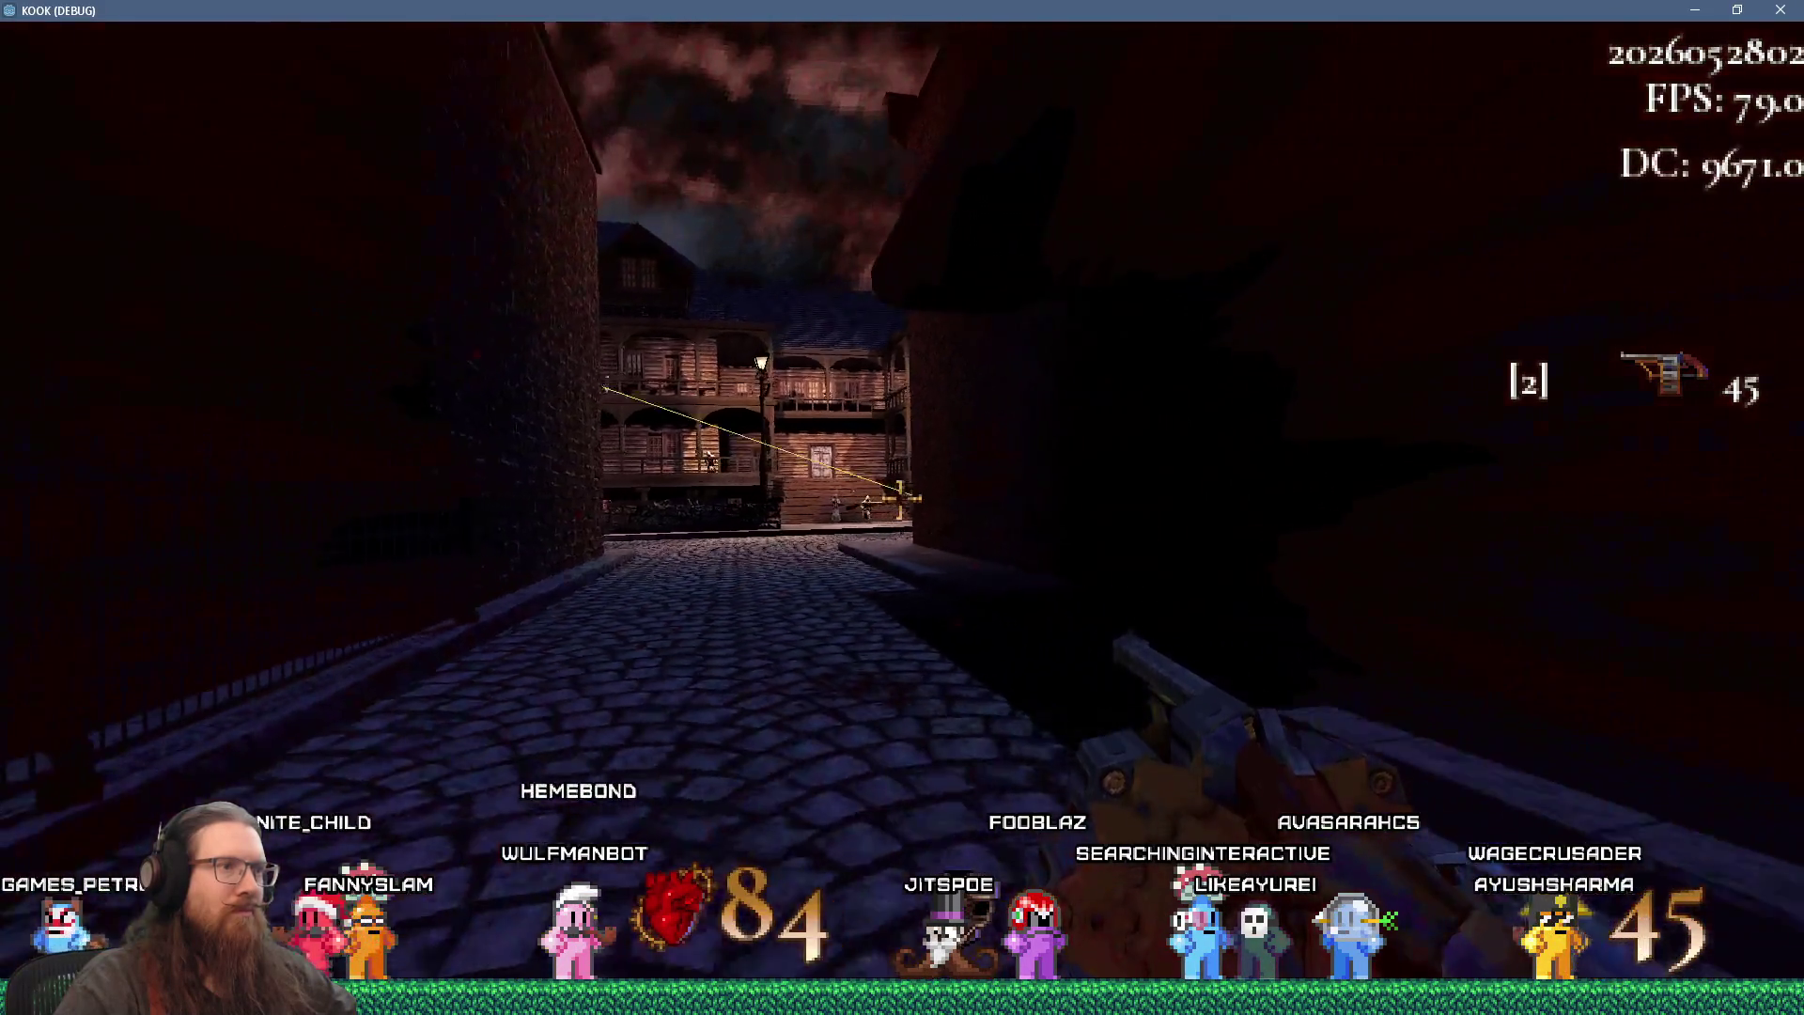
key("s")
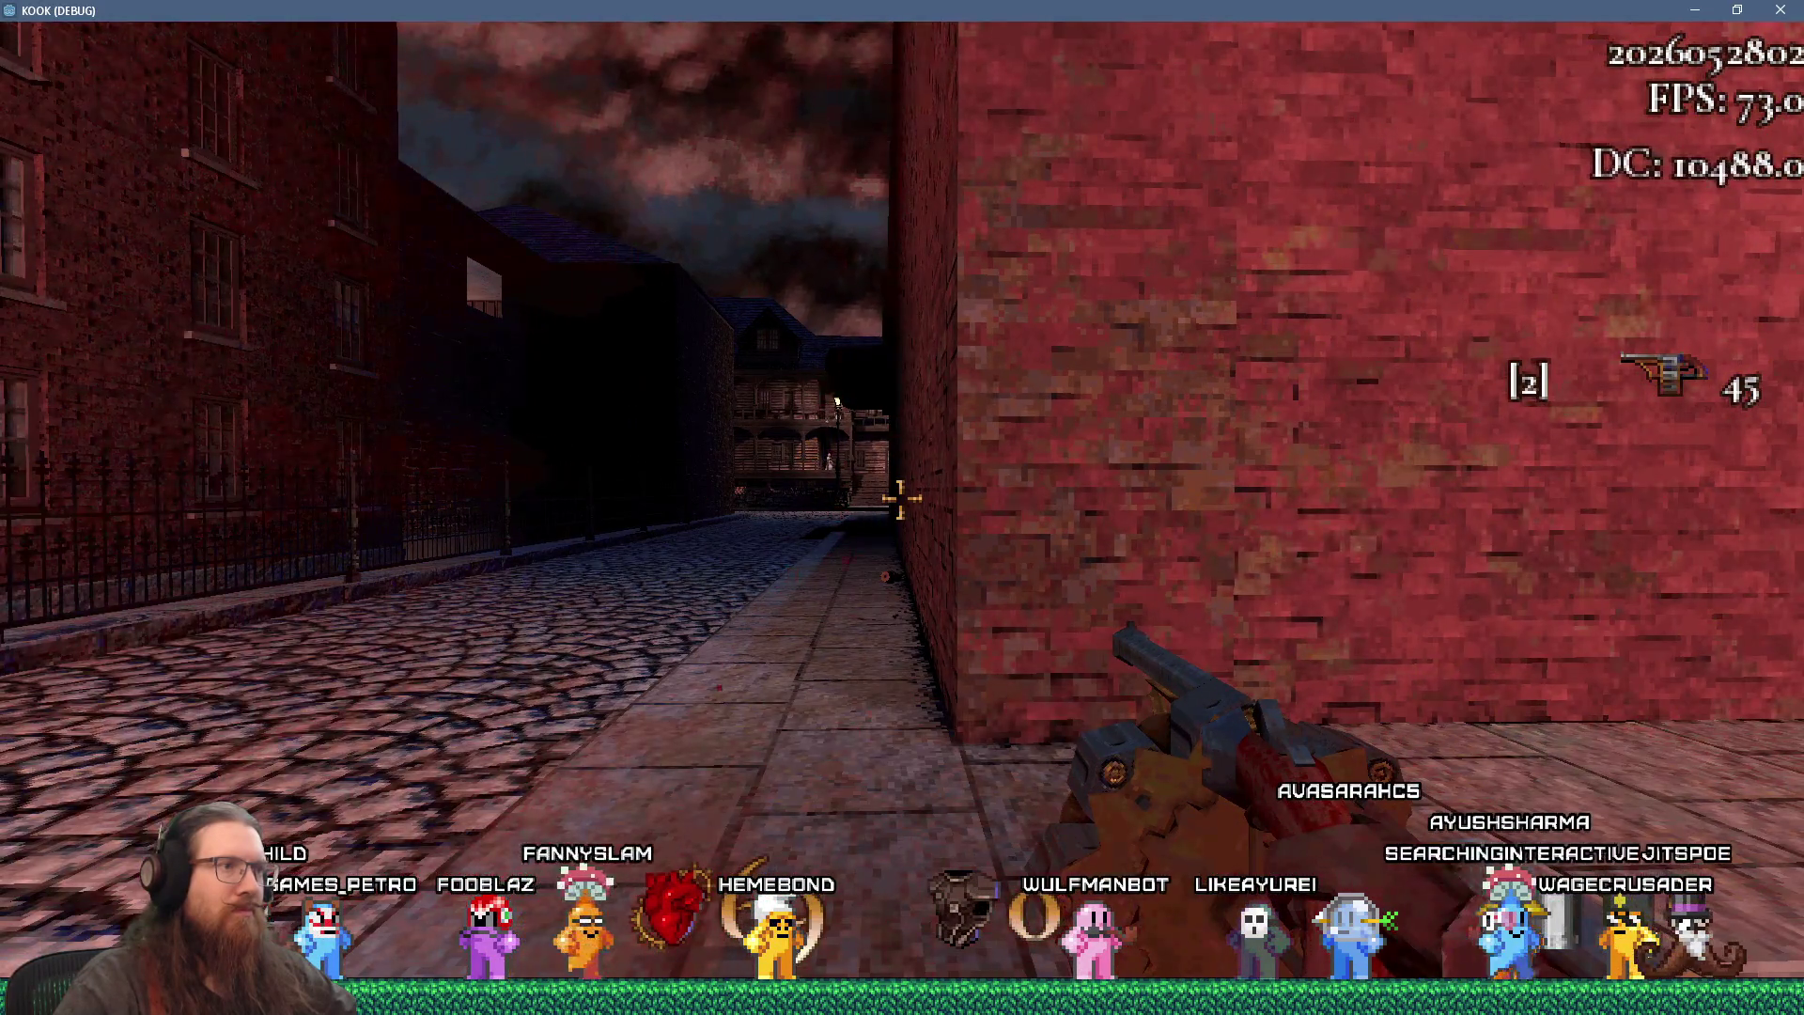
key("w")
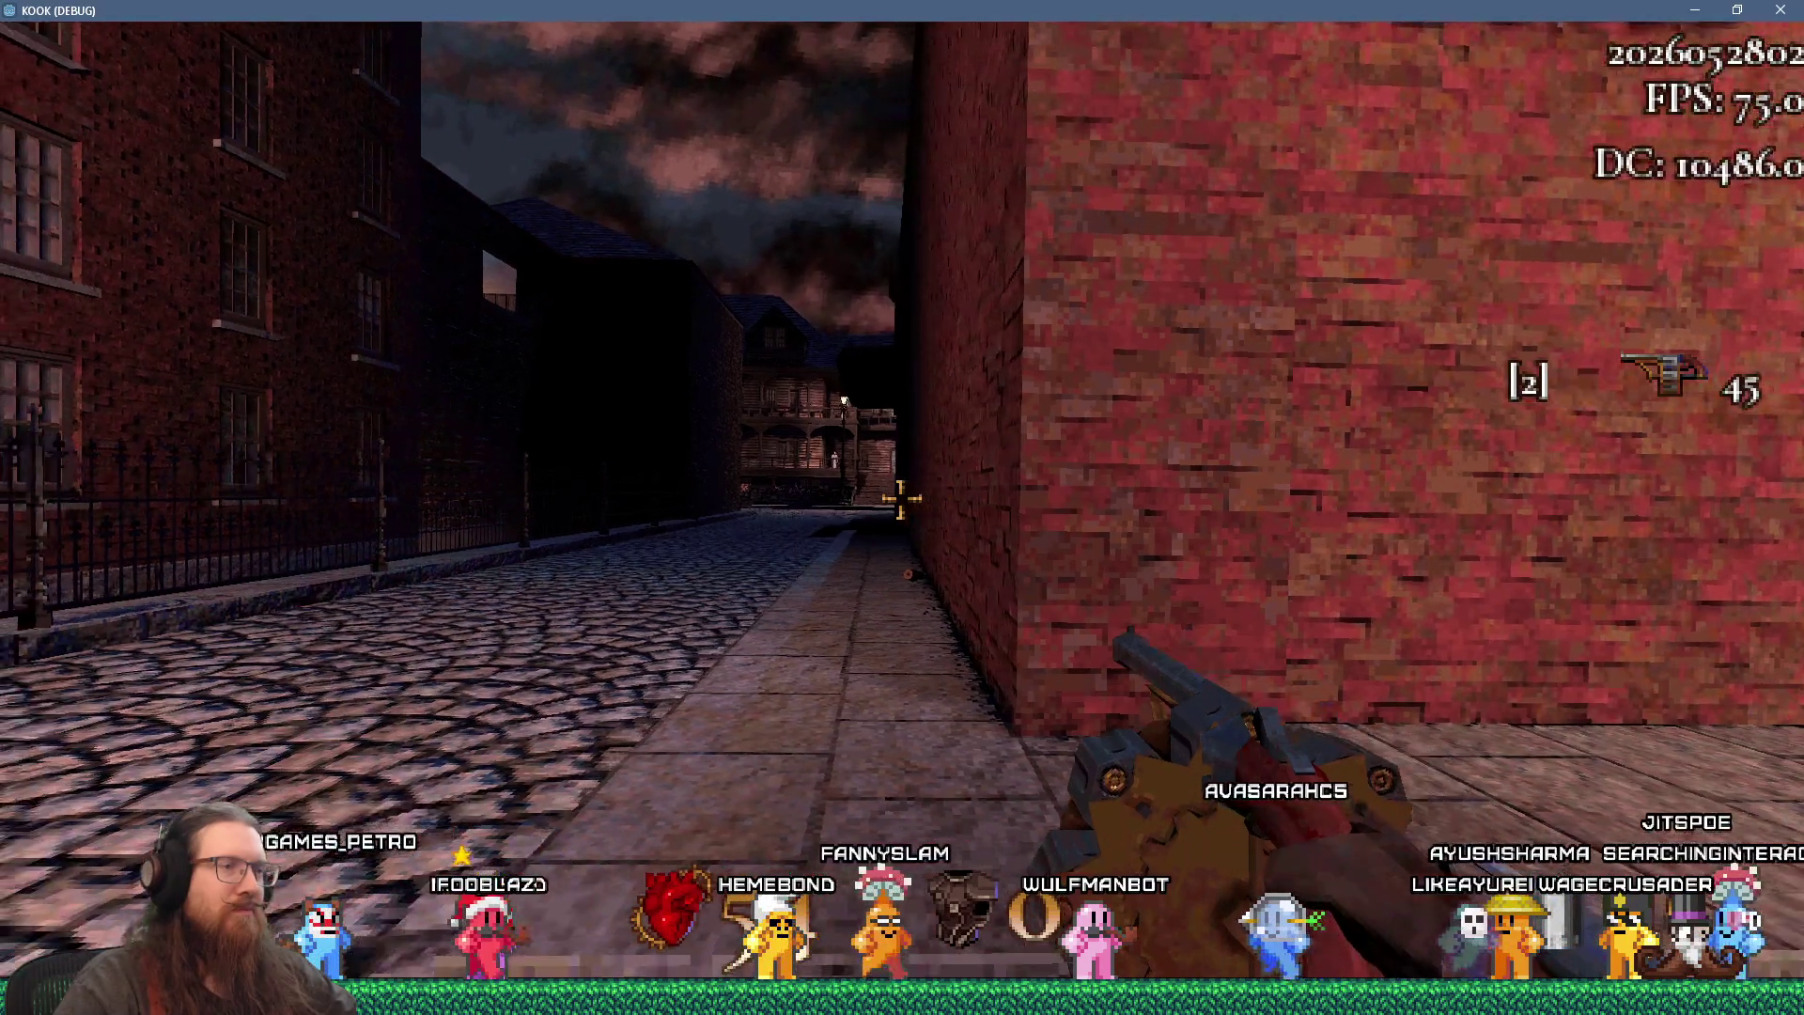
key("w")
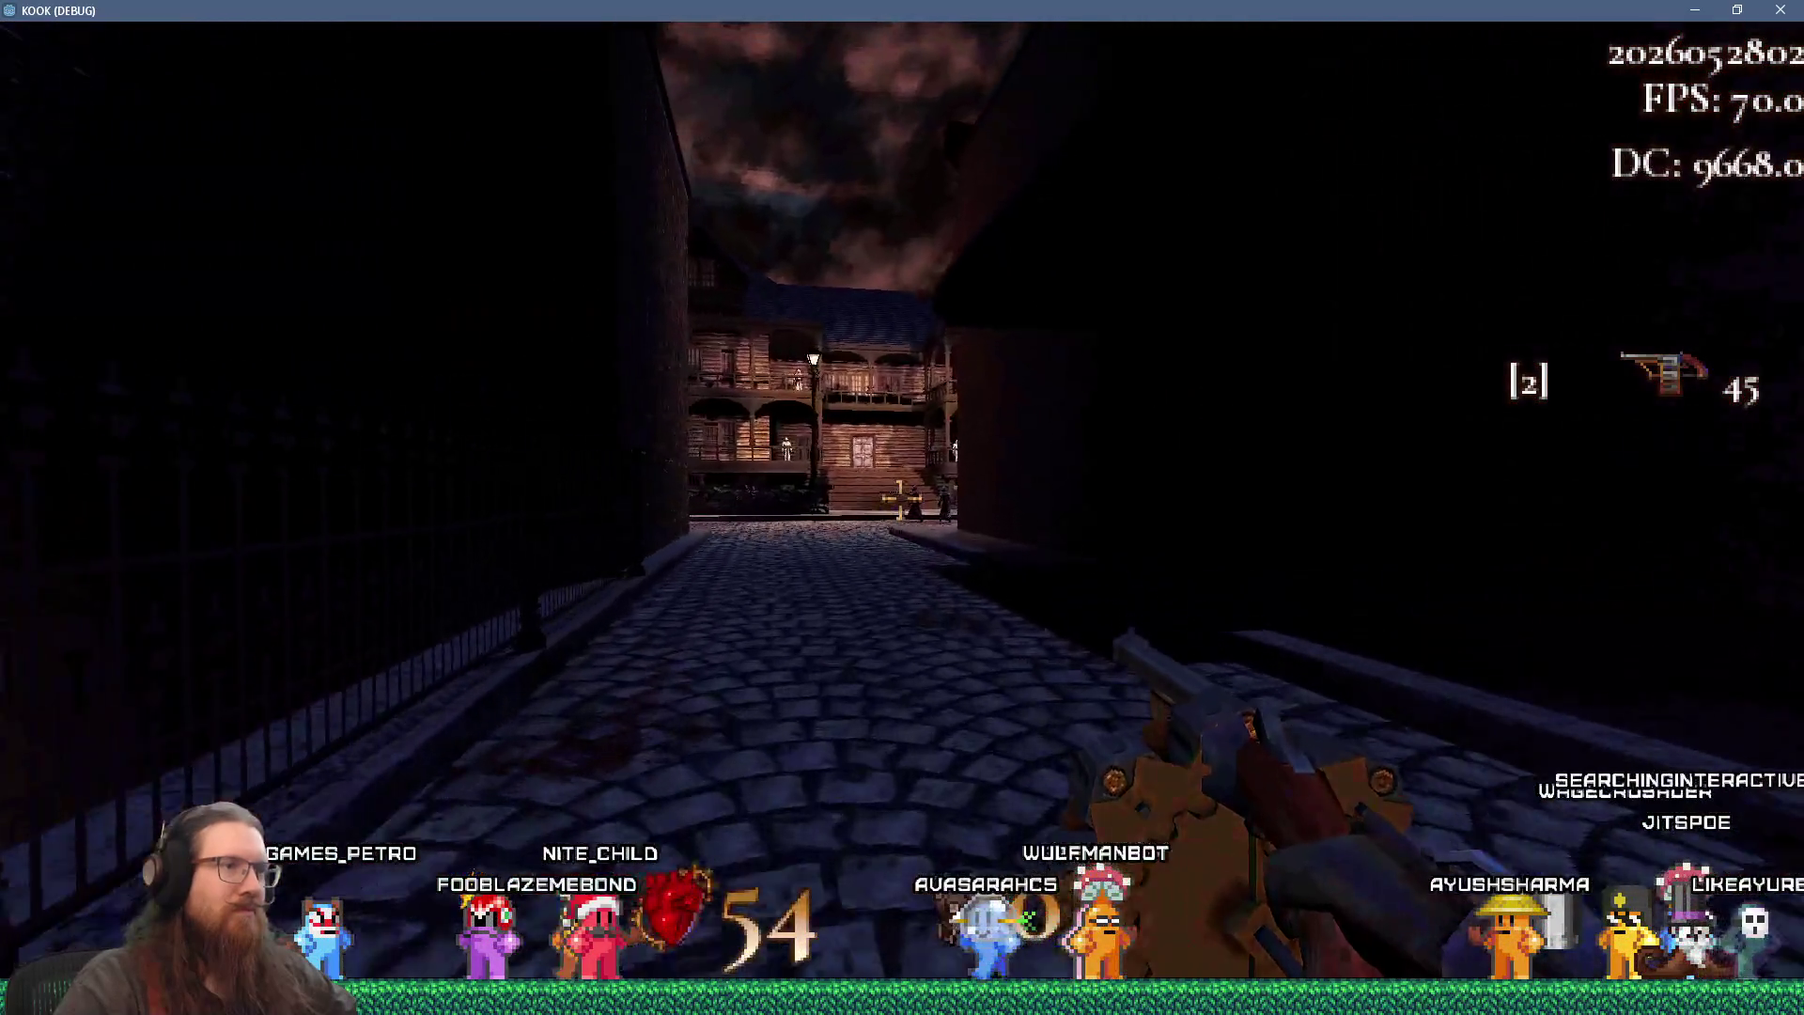
left_click(900, 498)
- Re-centre on the cobbled alley, advance and shoot the hooded figure
key("s")
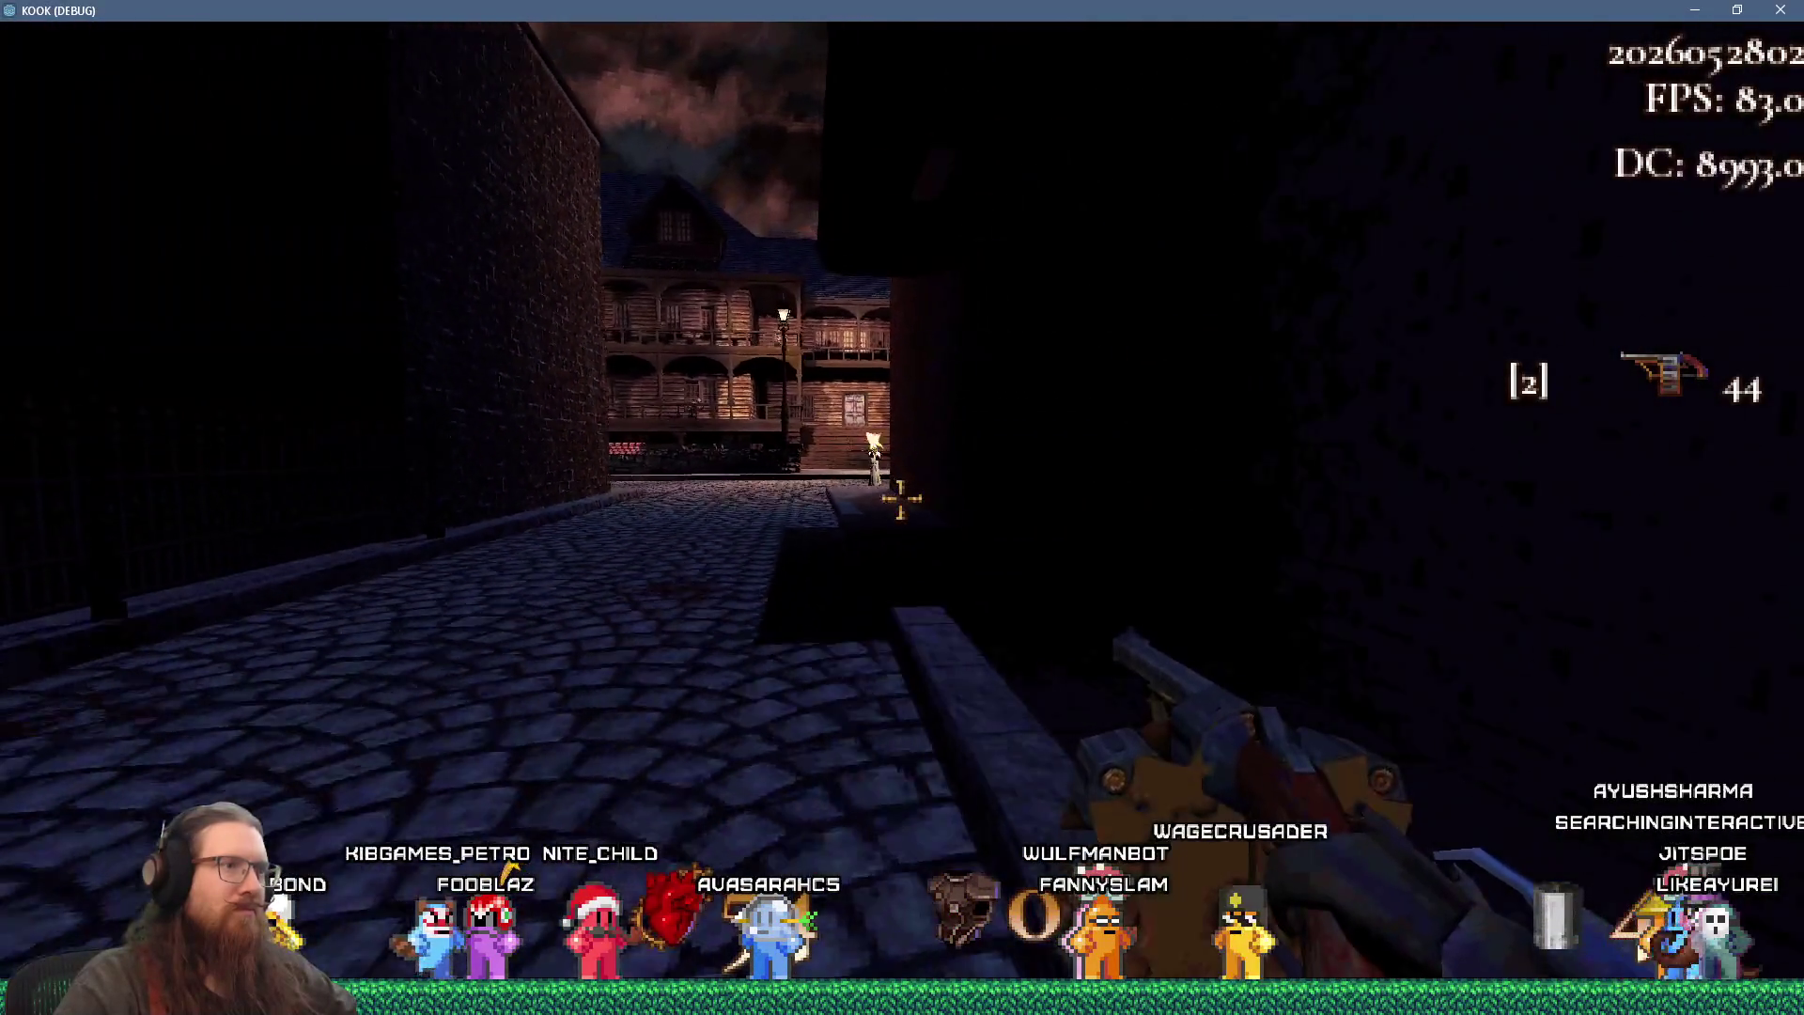
key("s")
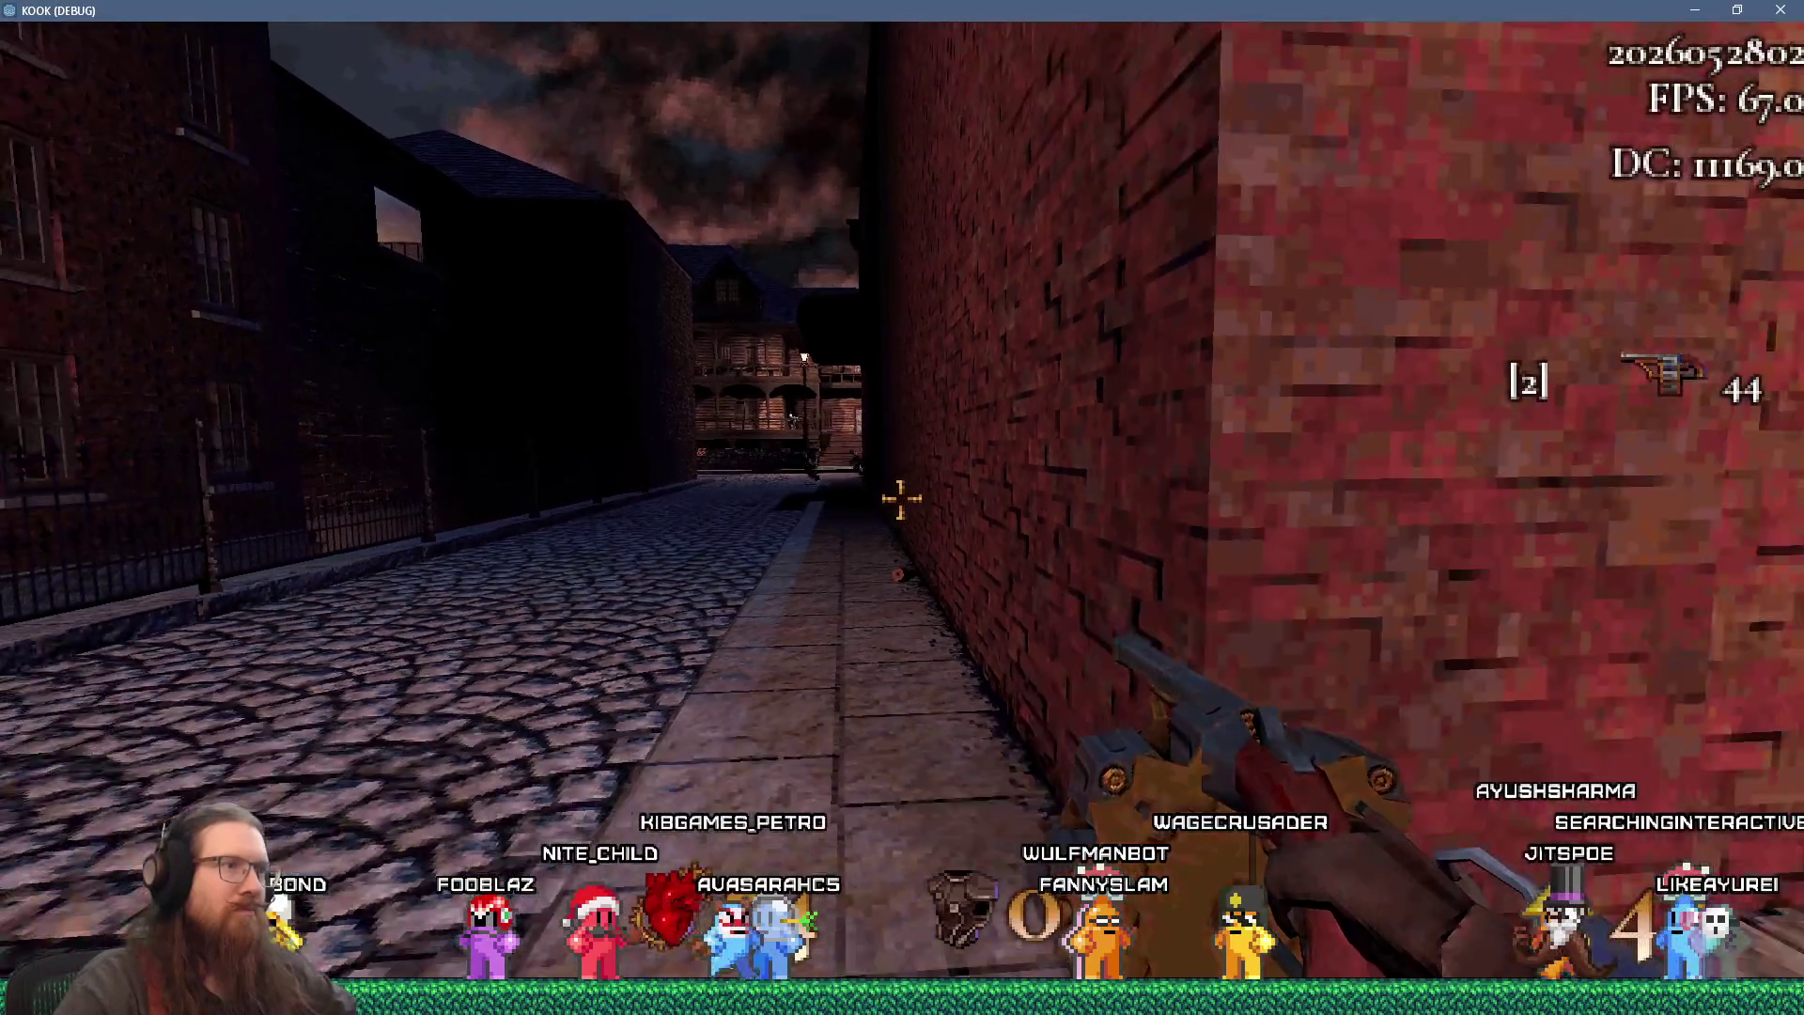
key("a")
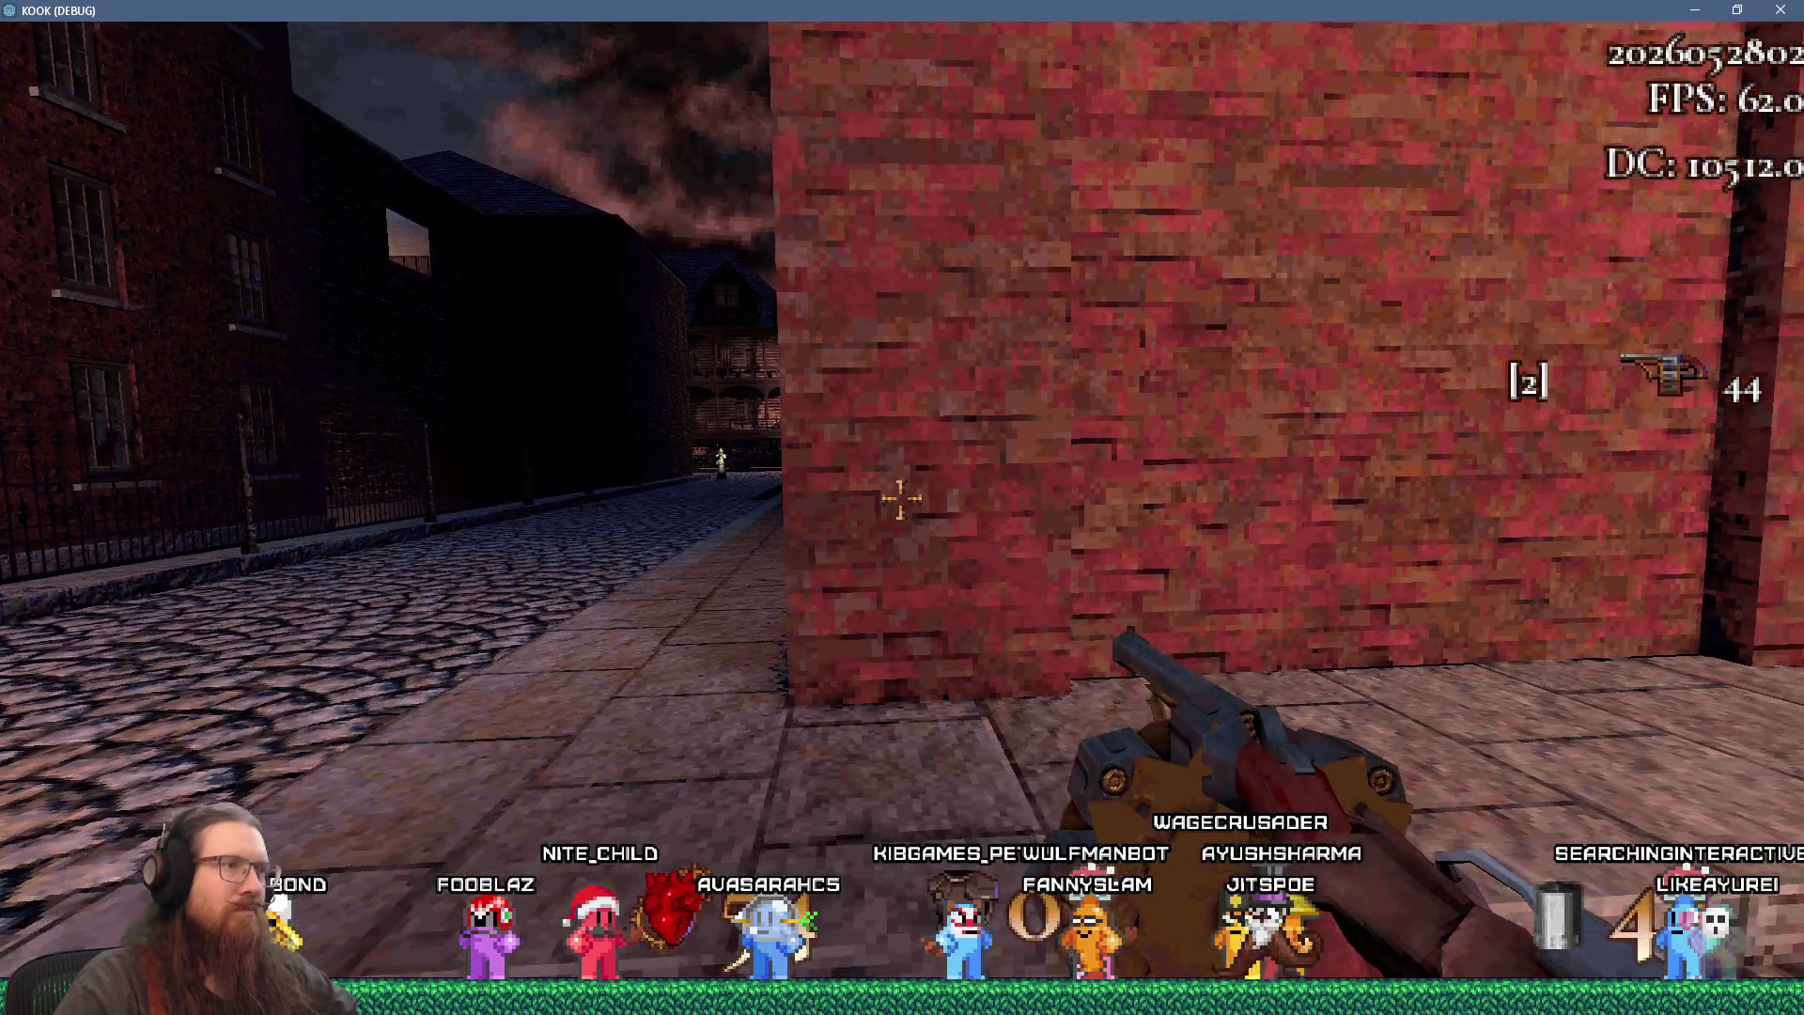
key("a")
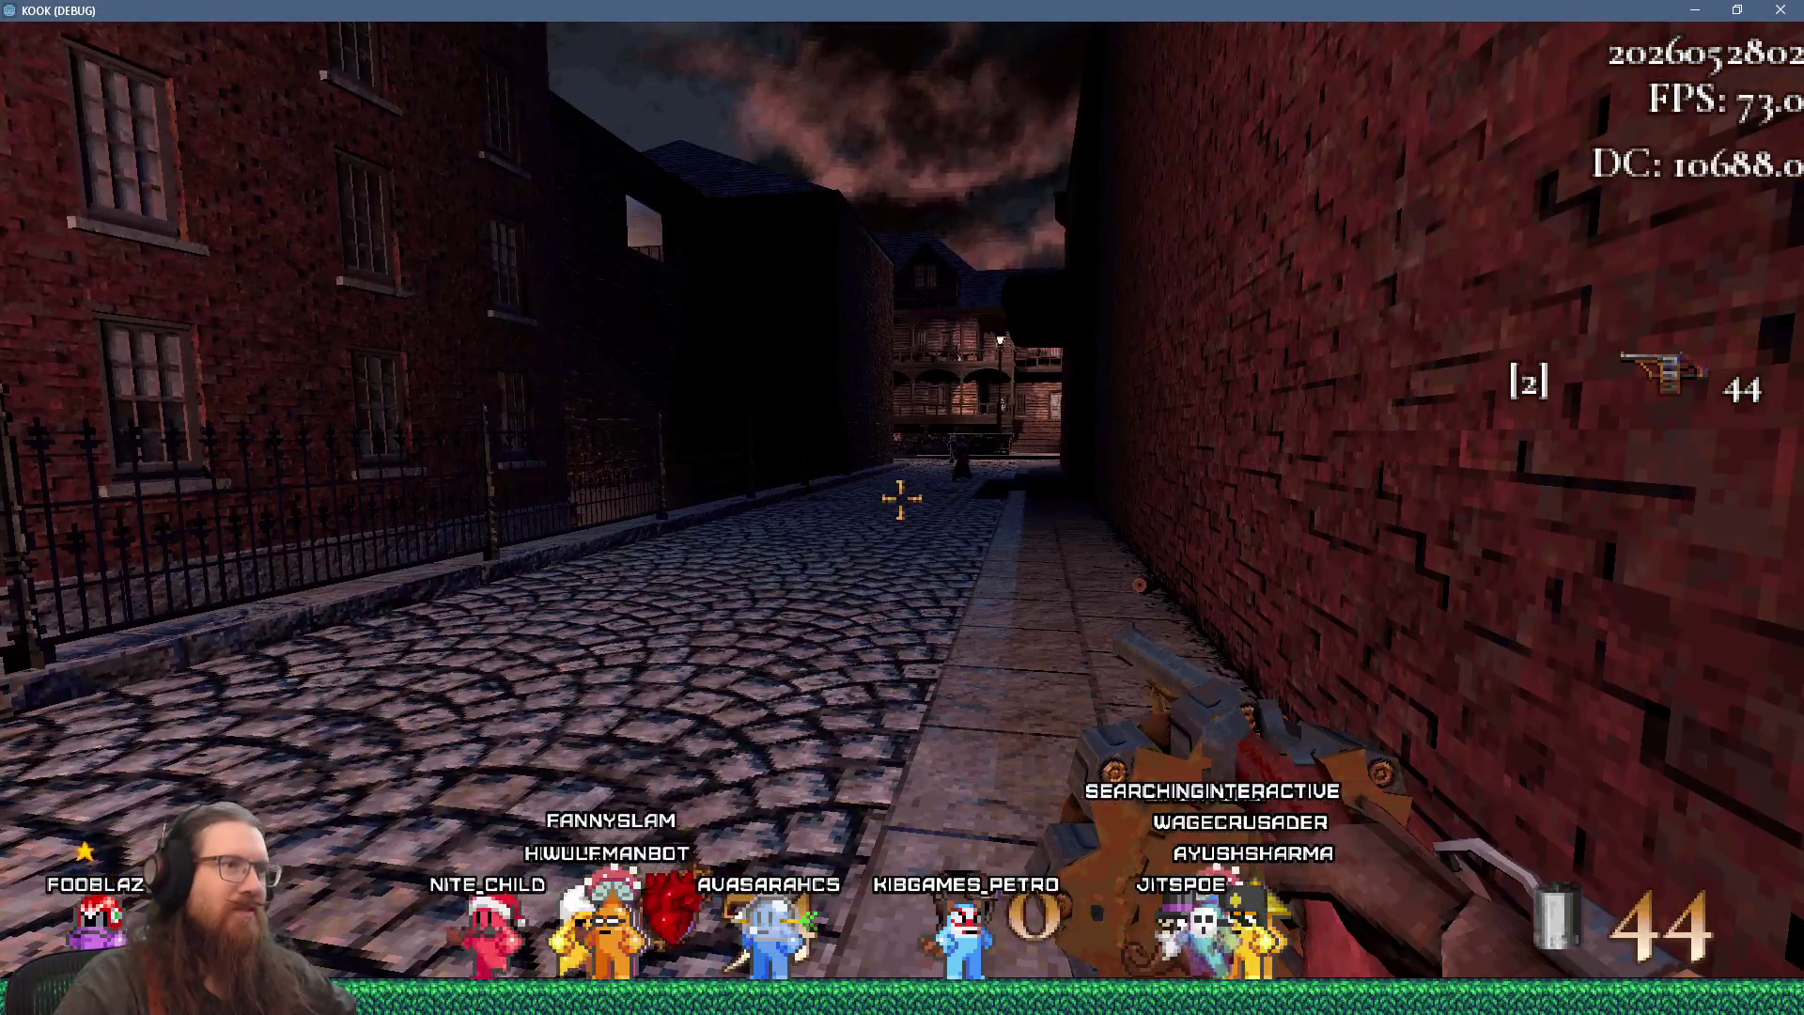
key("w")
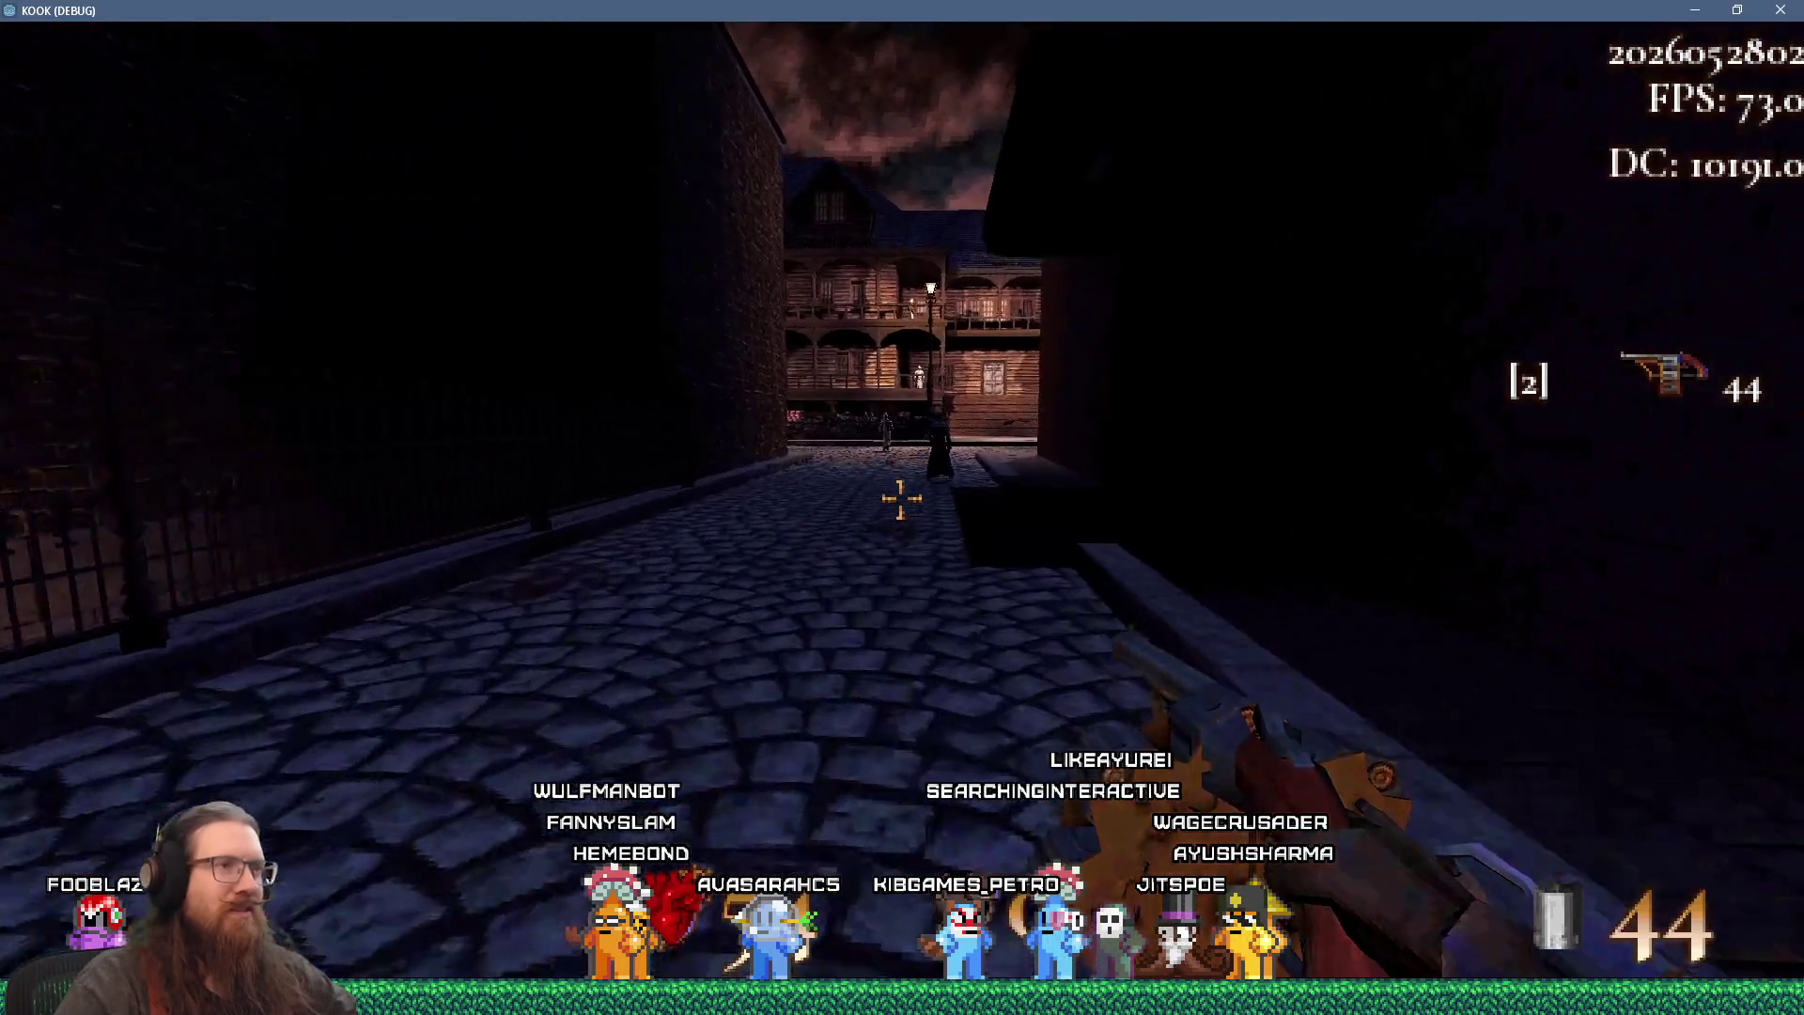
key("w")
key("w")
left_click(900, 498)
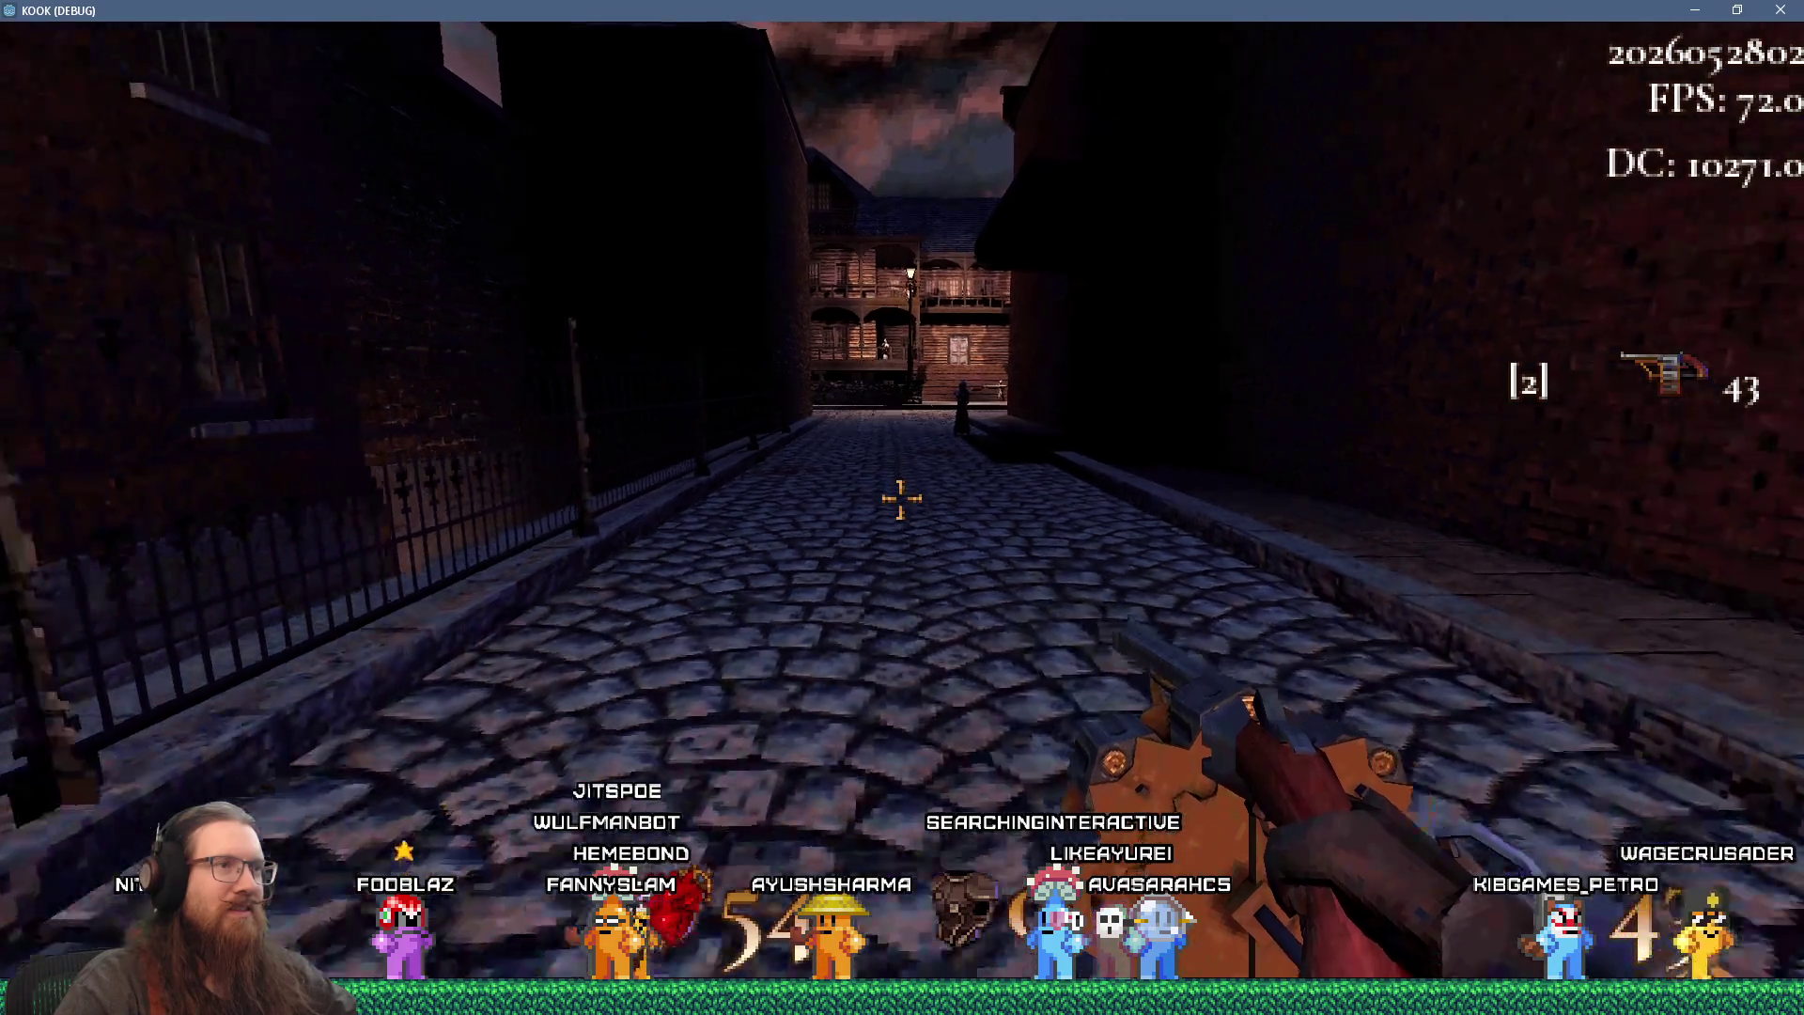
- Strafe along the brick wall and around the dark building beside the alley
key("d")
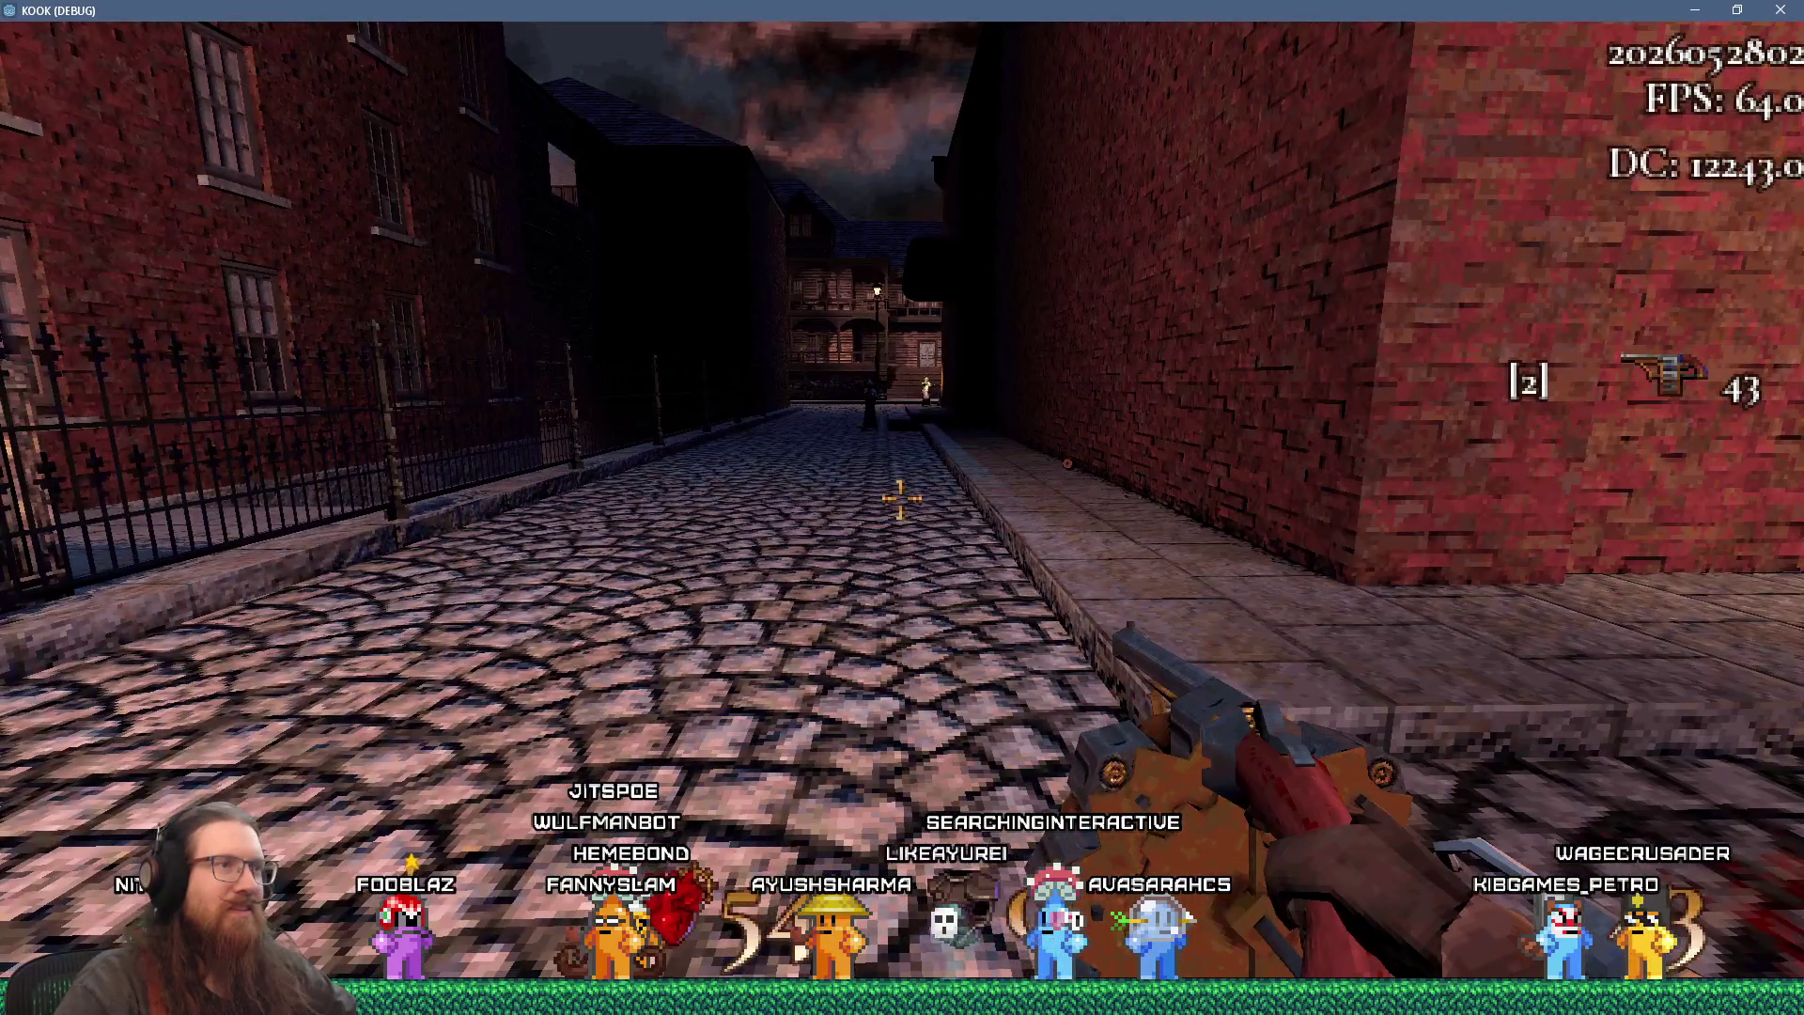
key("d")
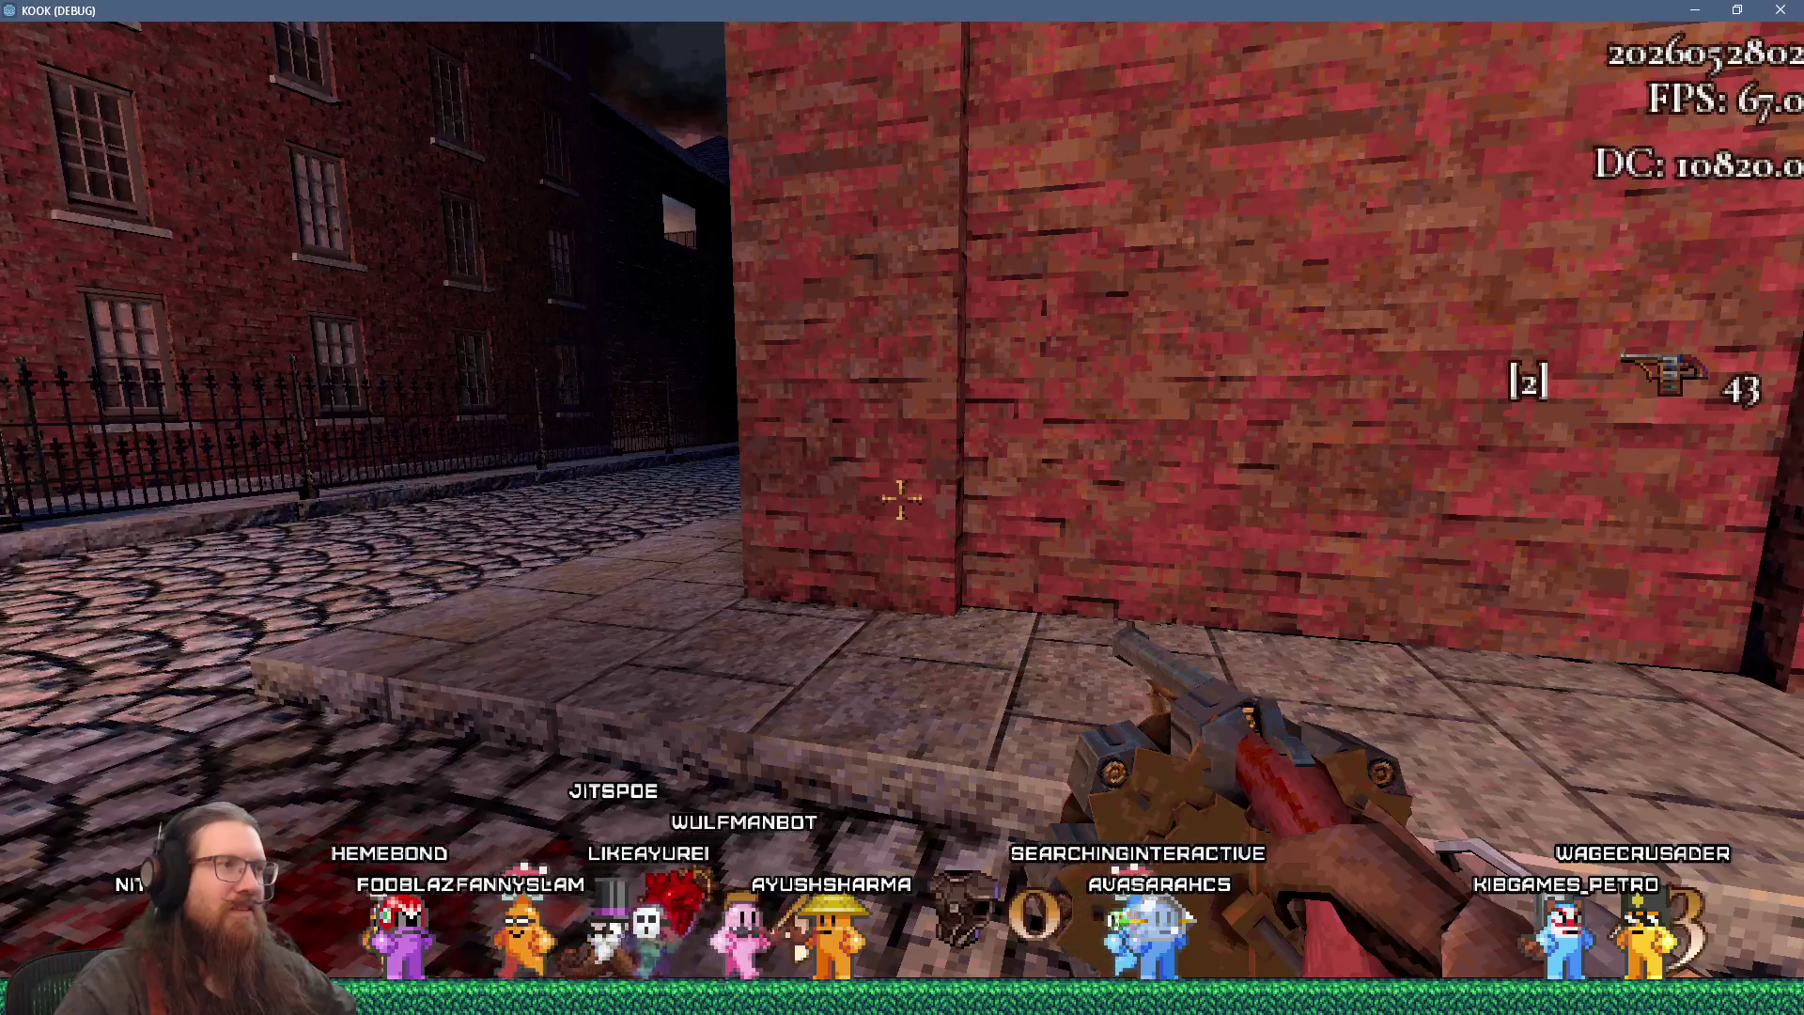
key("a")
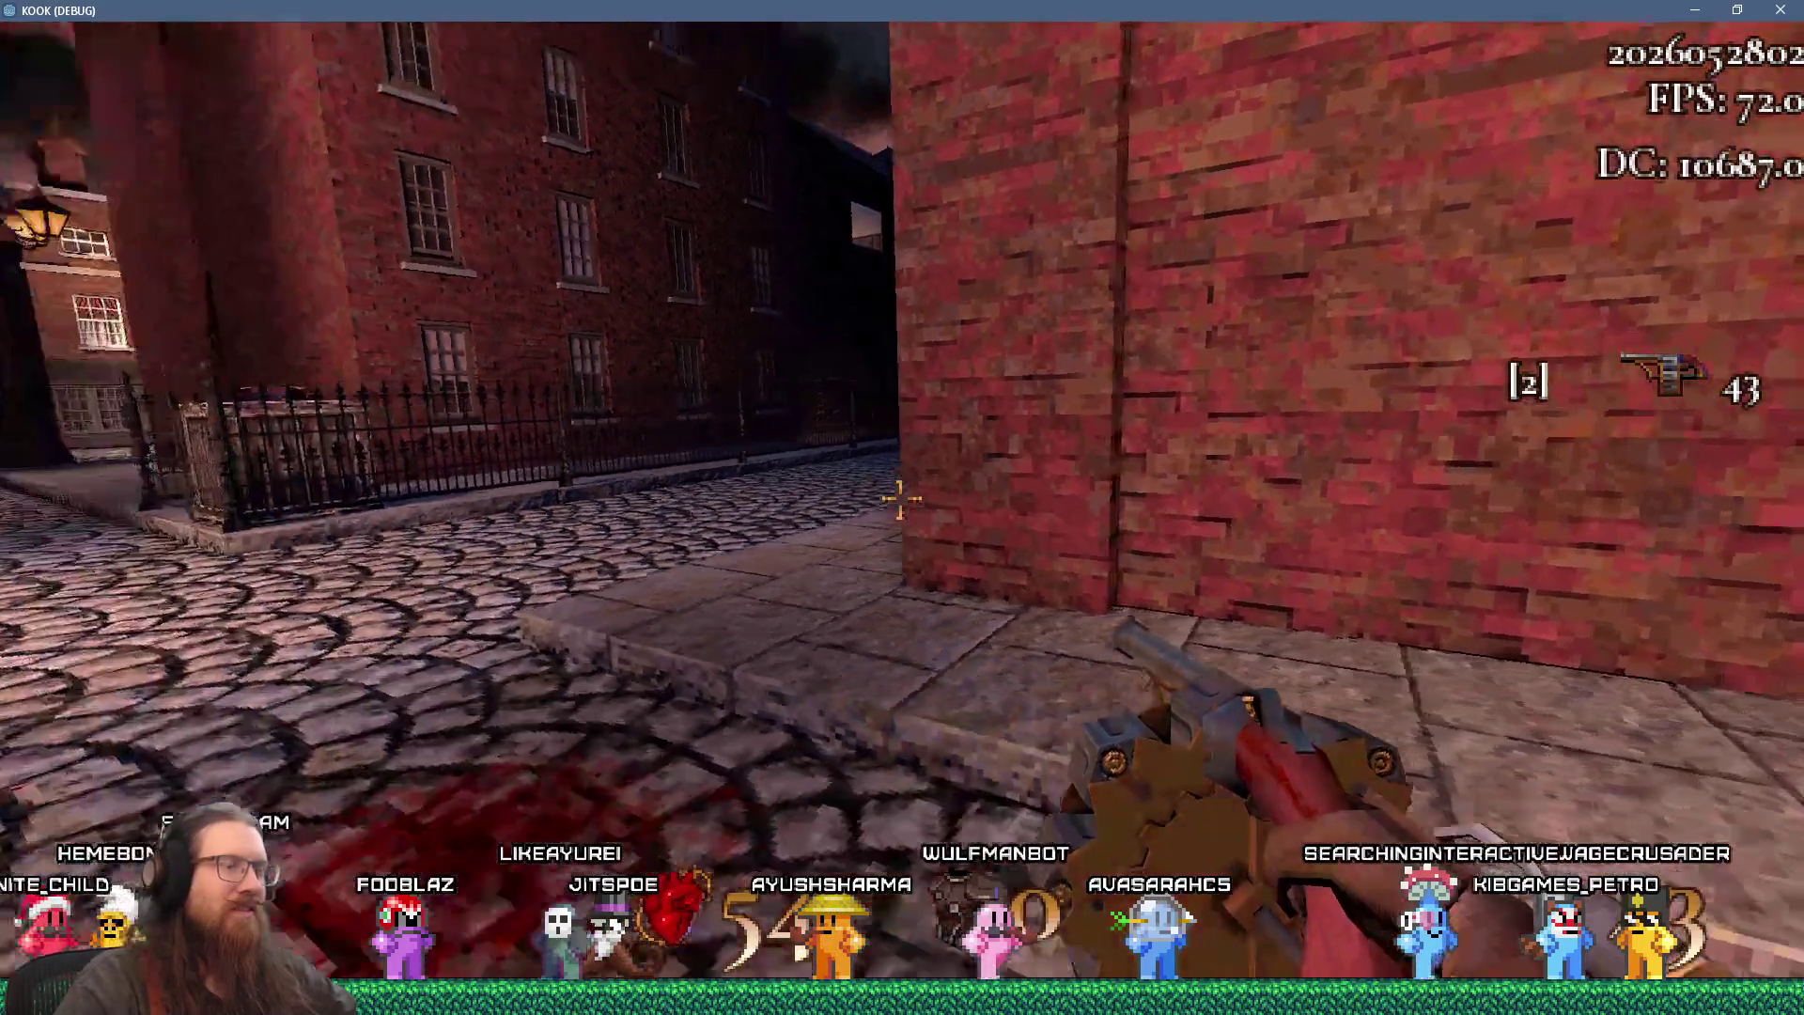
key("a")
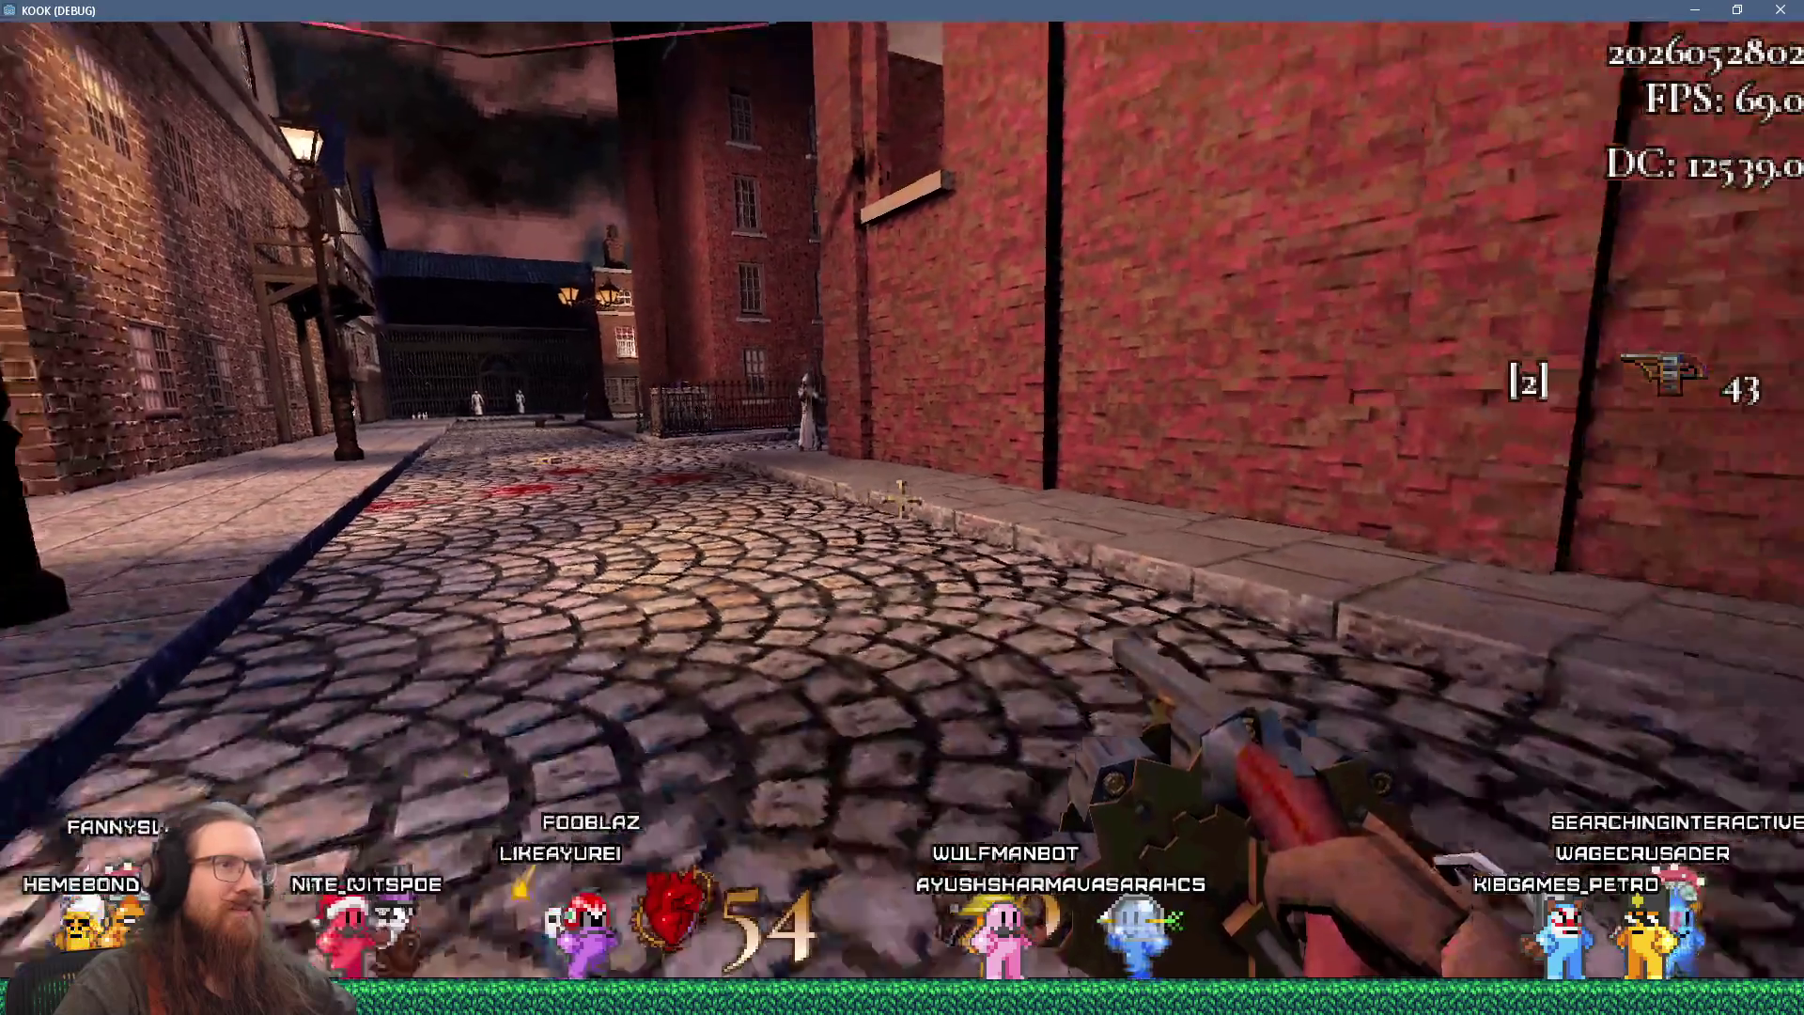
key("d")
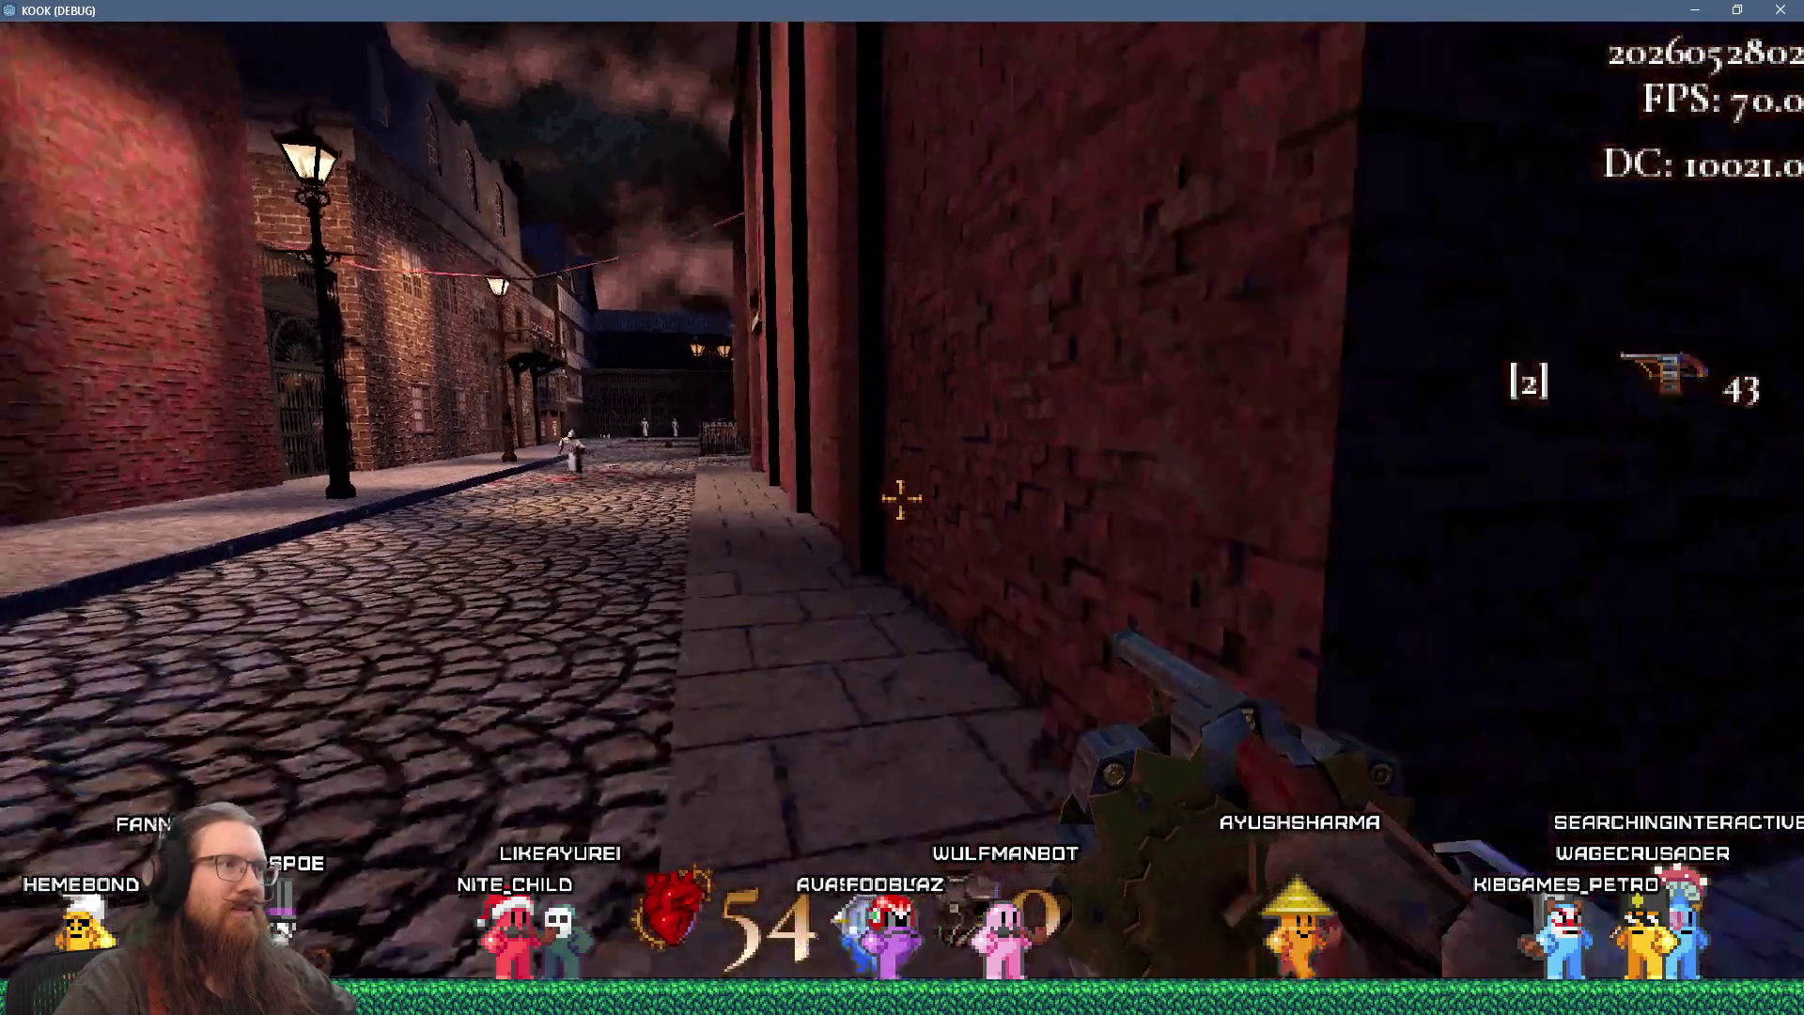
key("w")
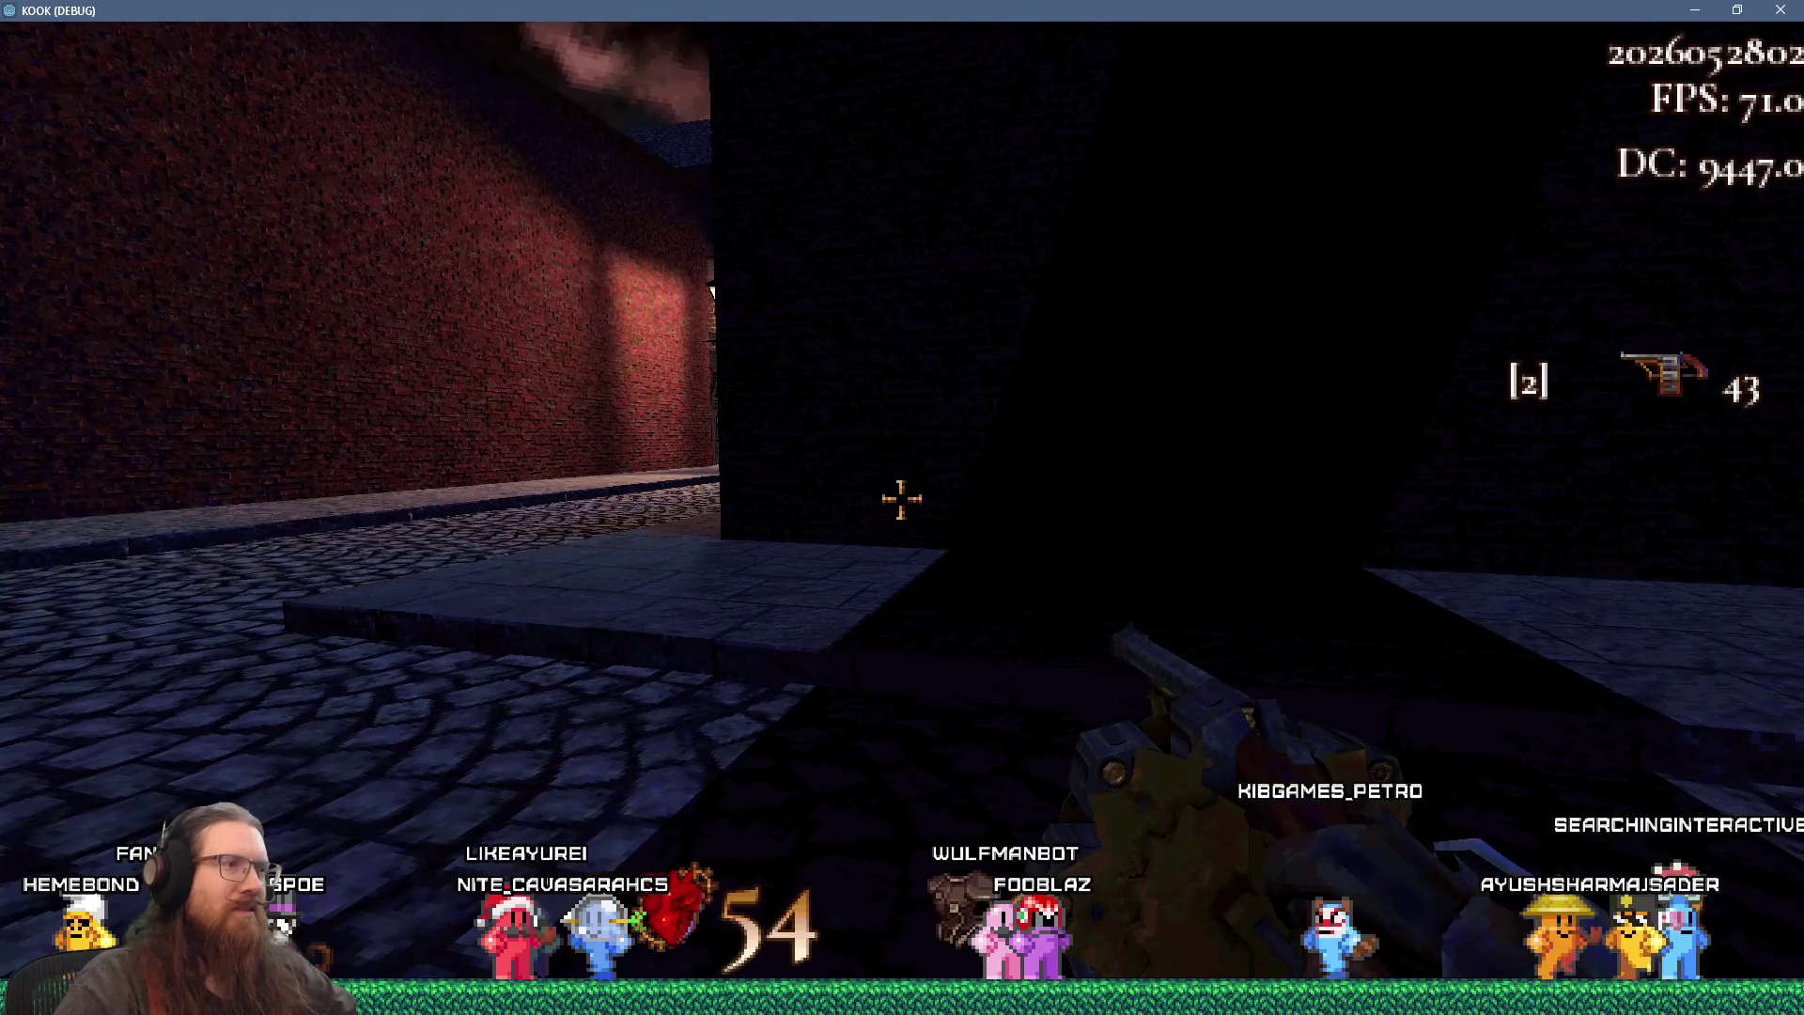
key("a")
key("d")
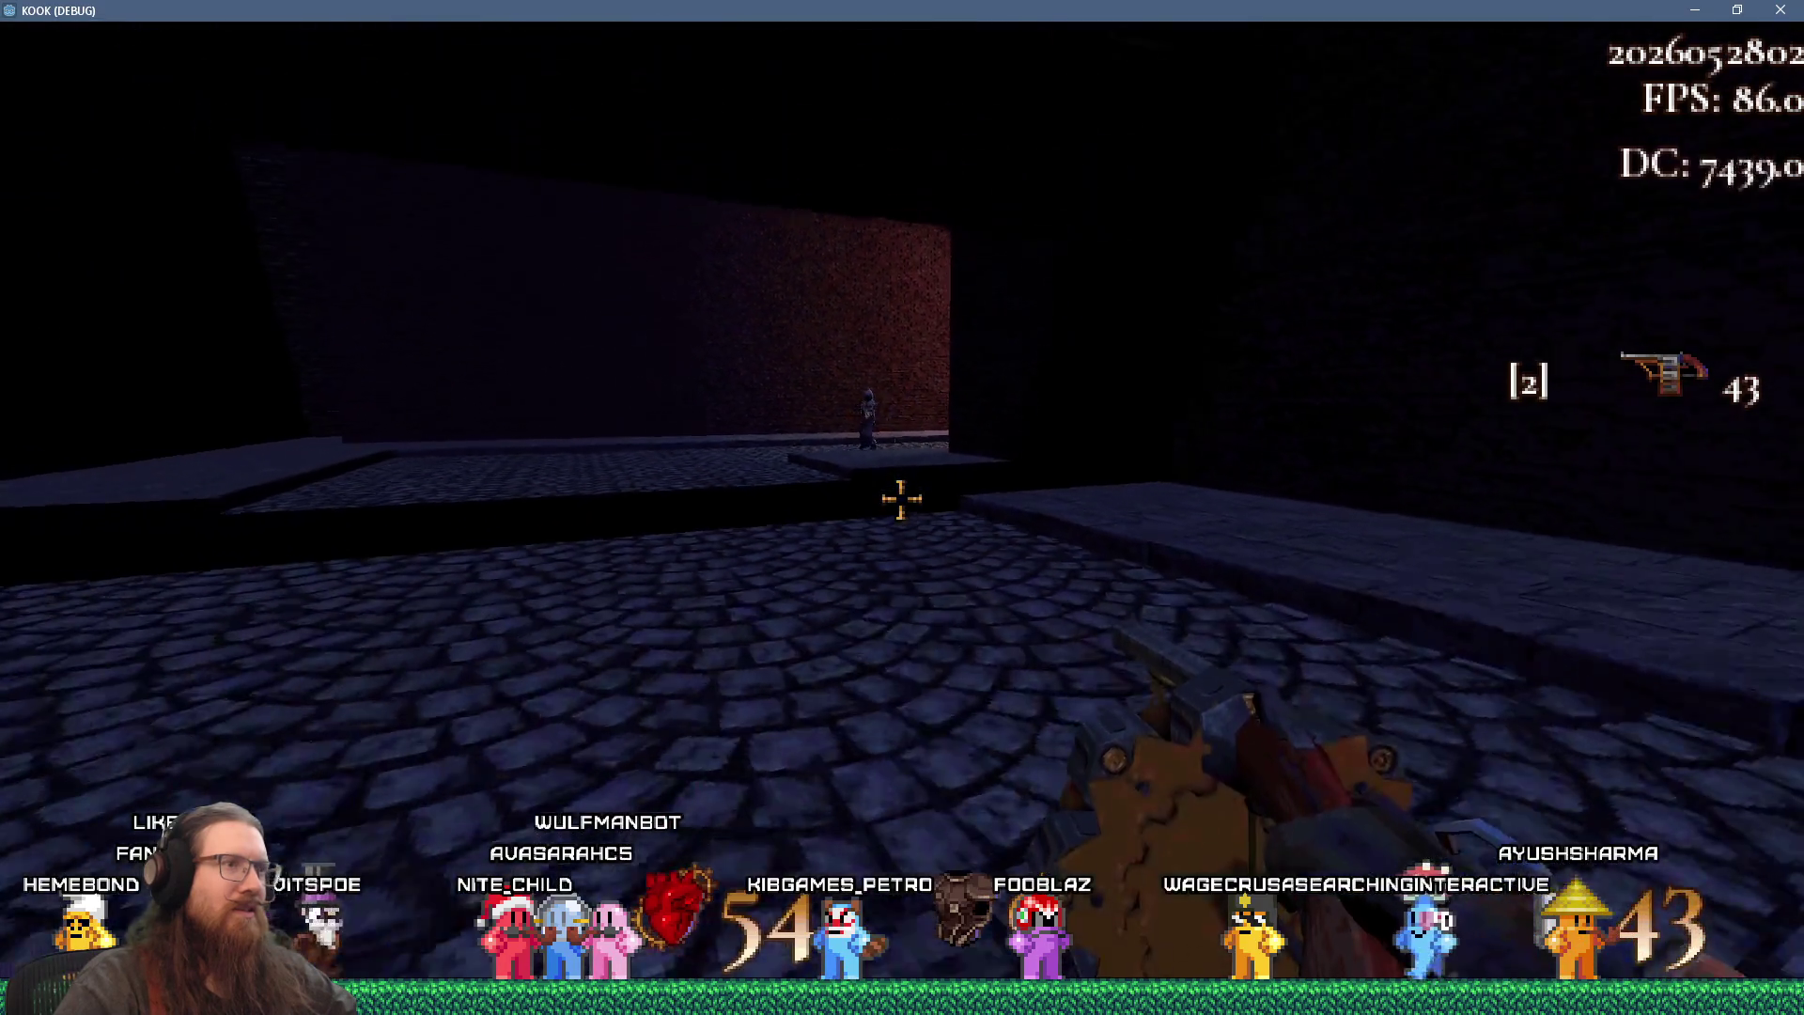
- Walk out under the beam into the lamp-lit street and follow it along
key("w")
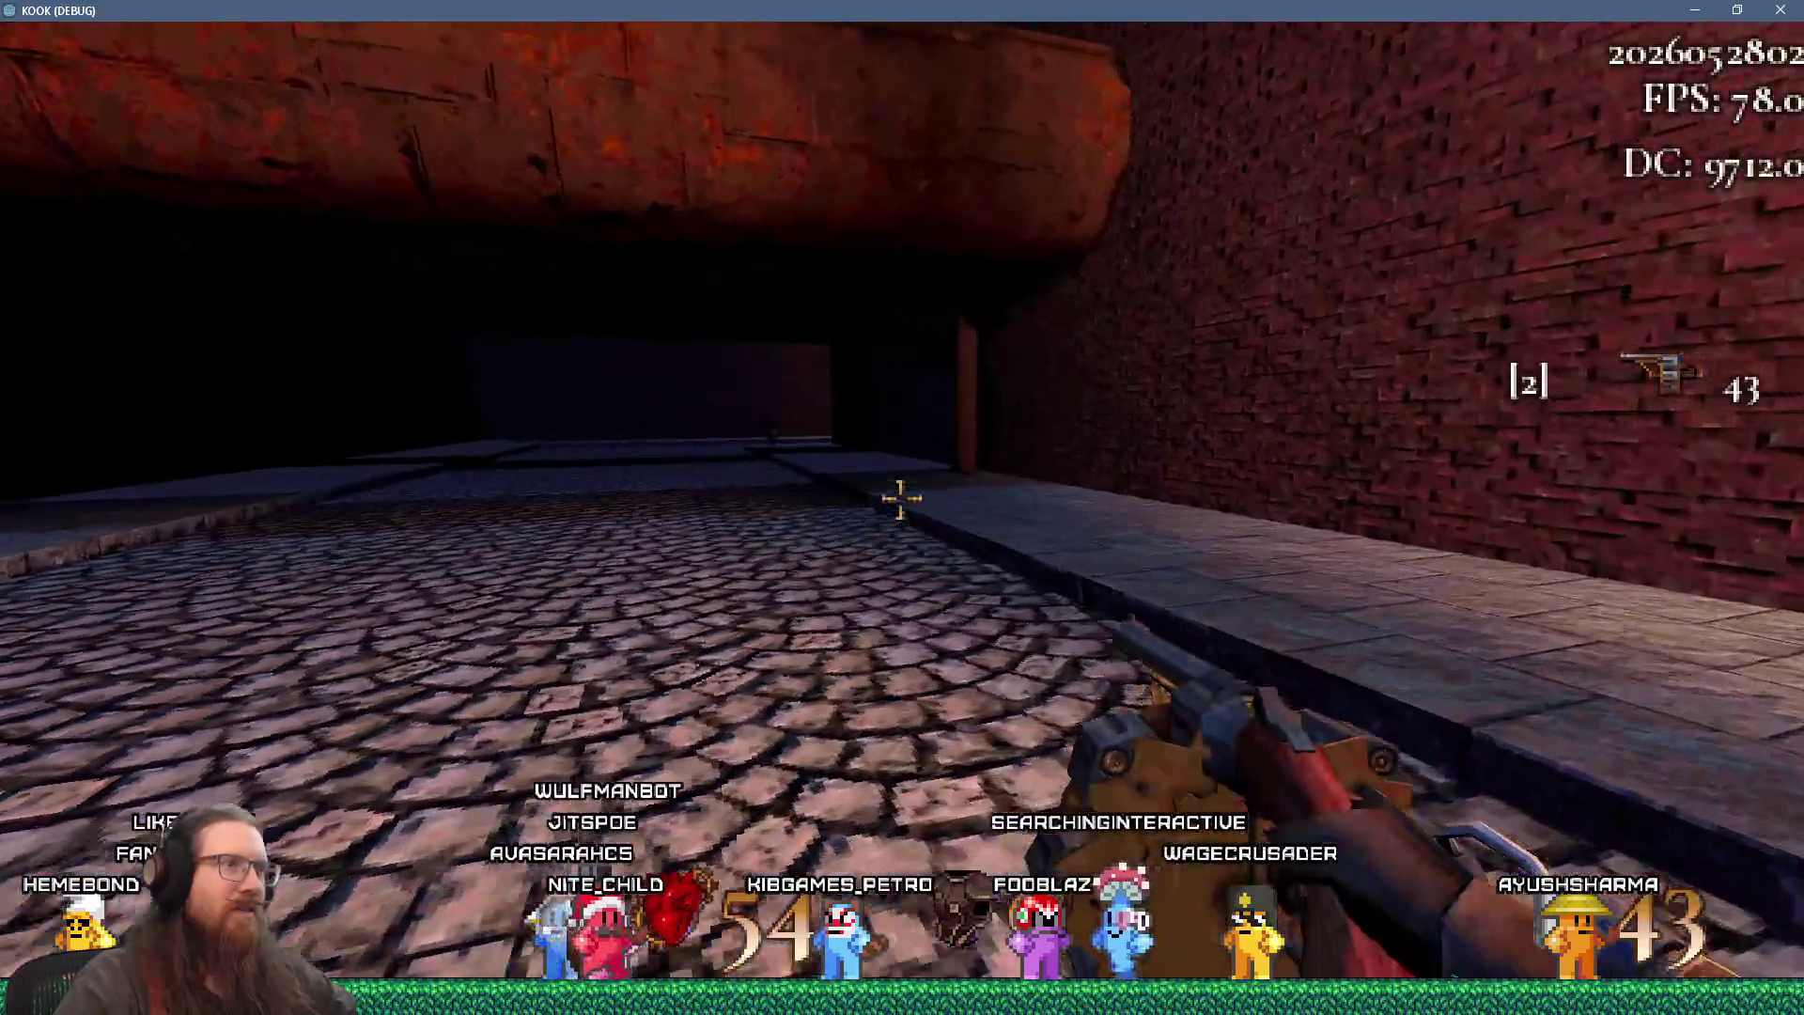
key("w")
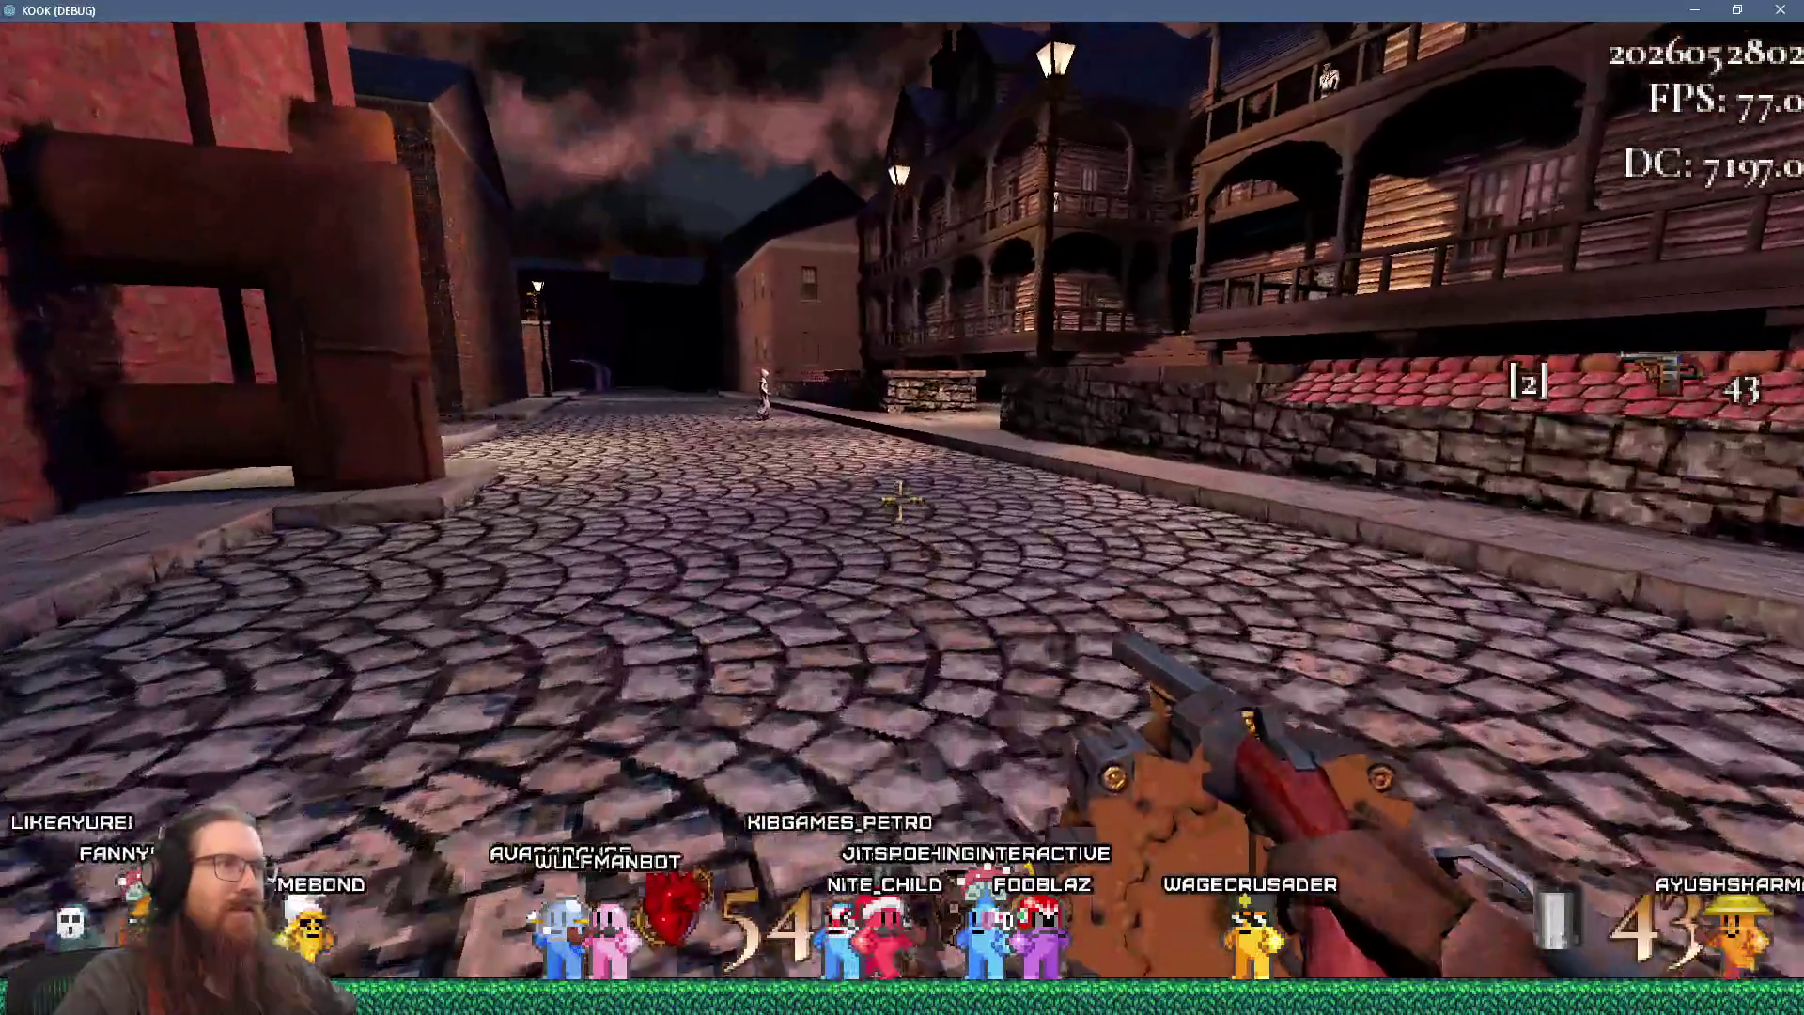
key("w")
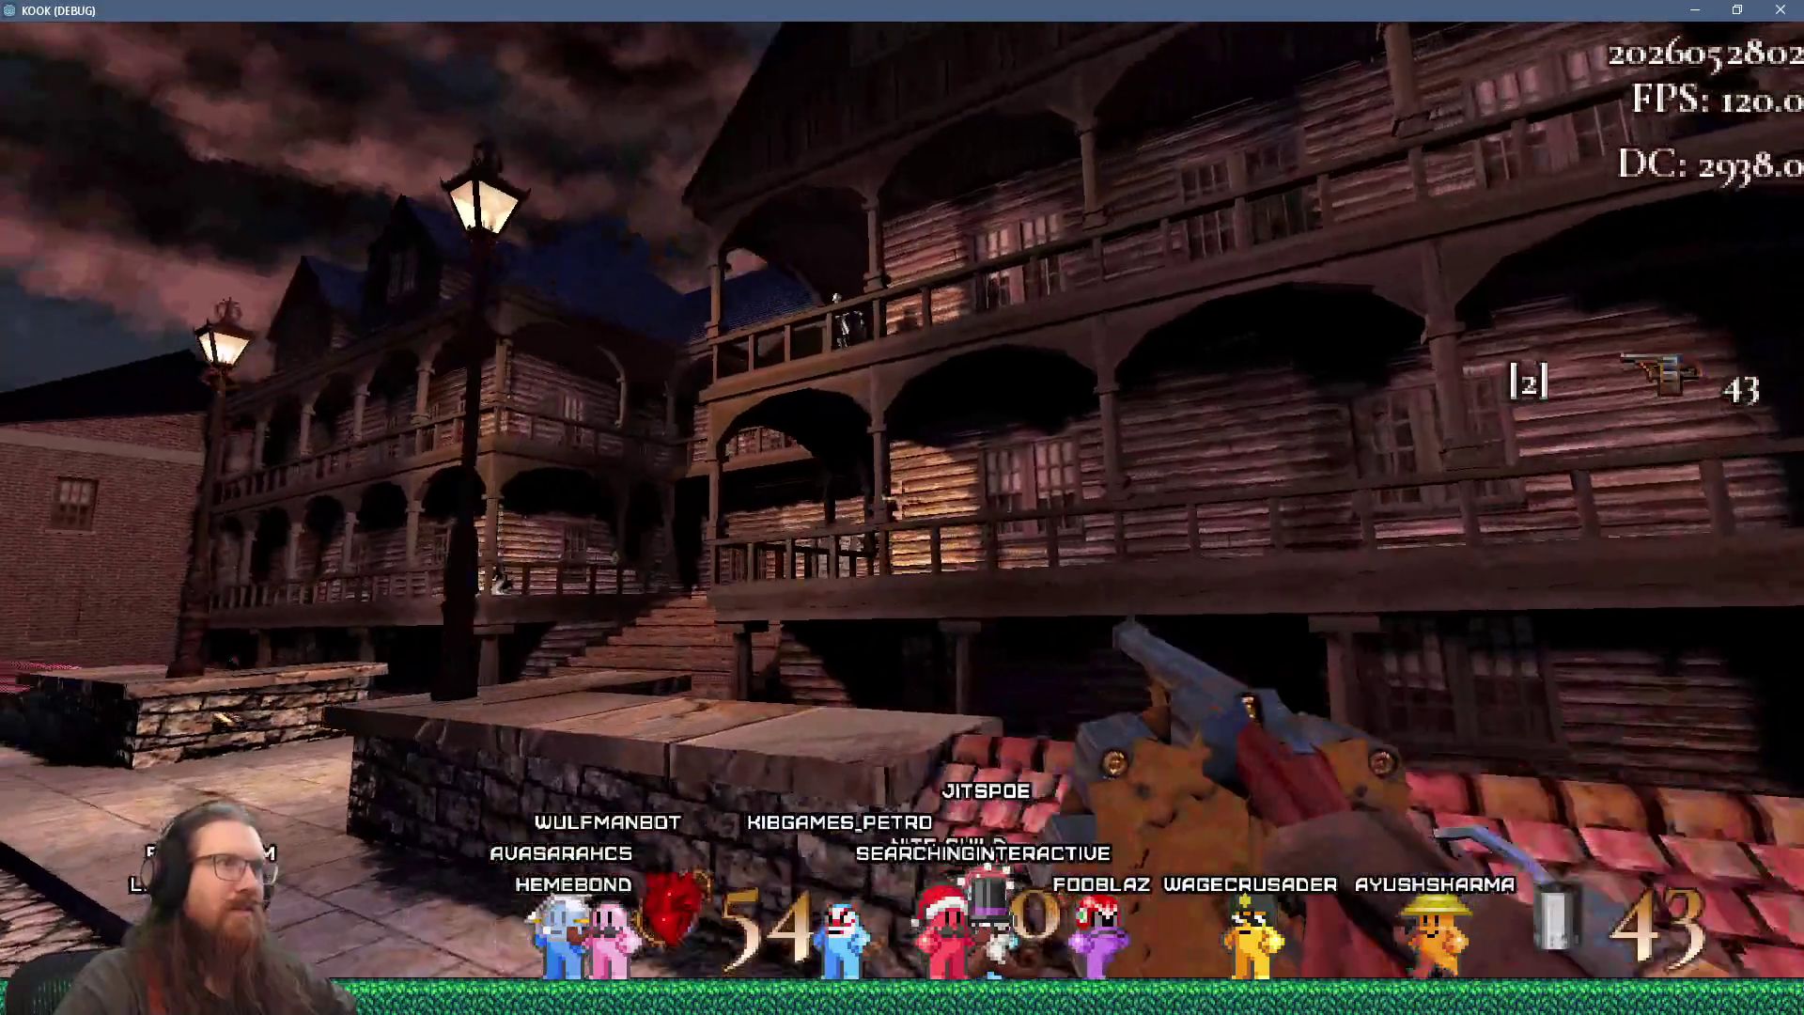
key("w")
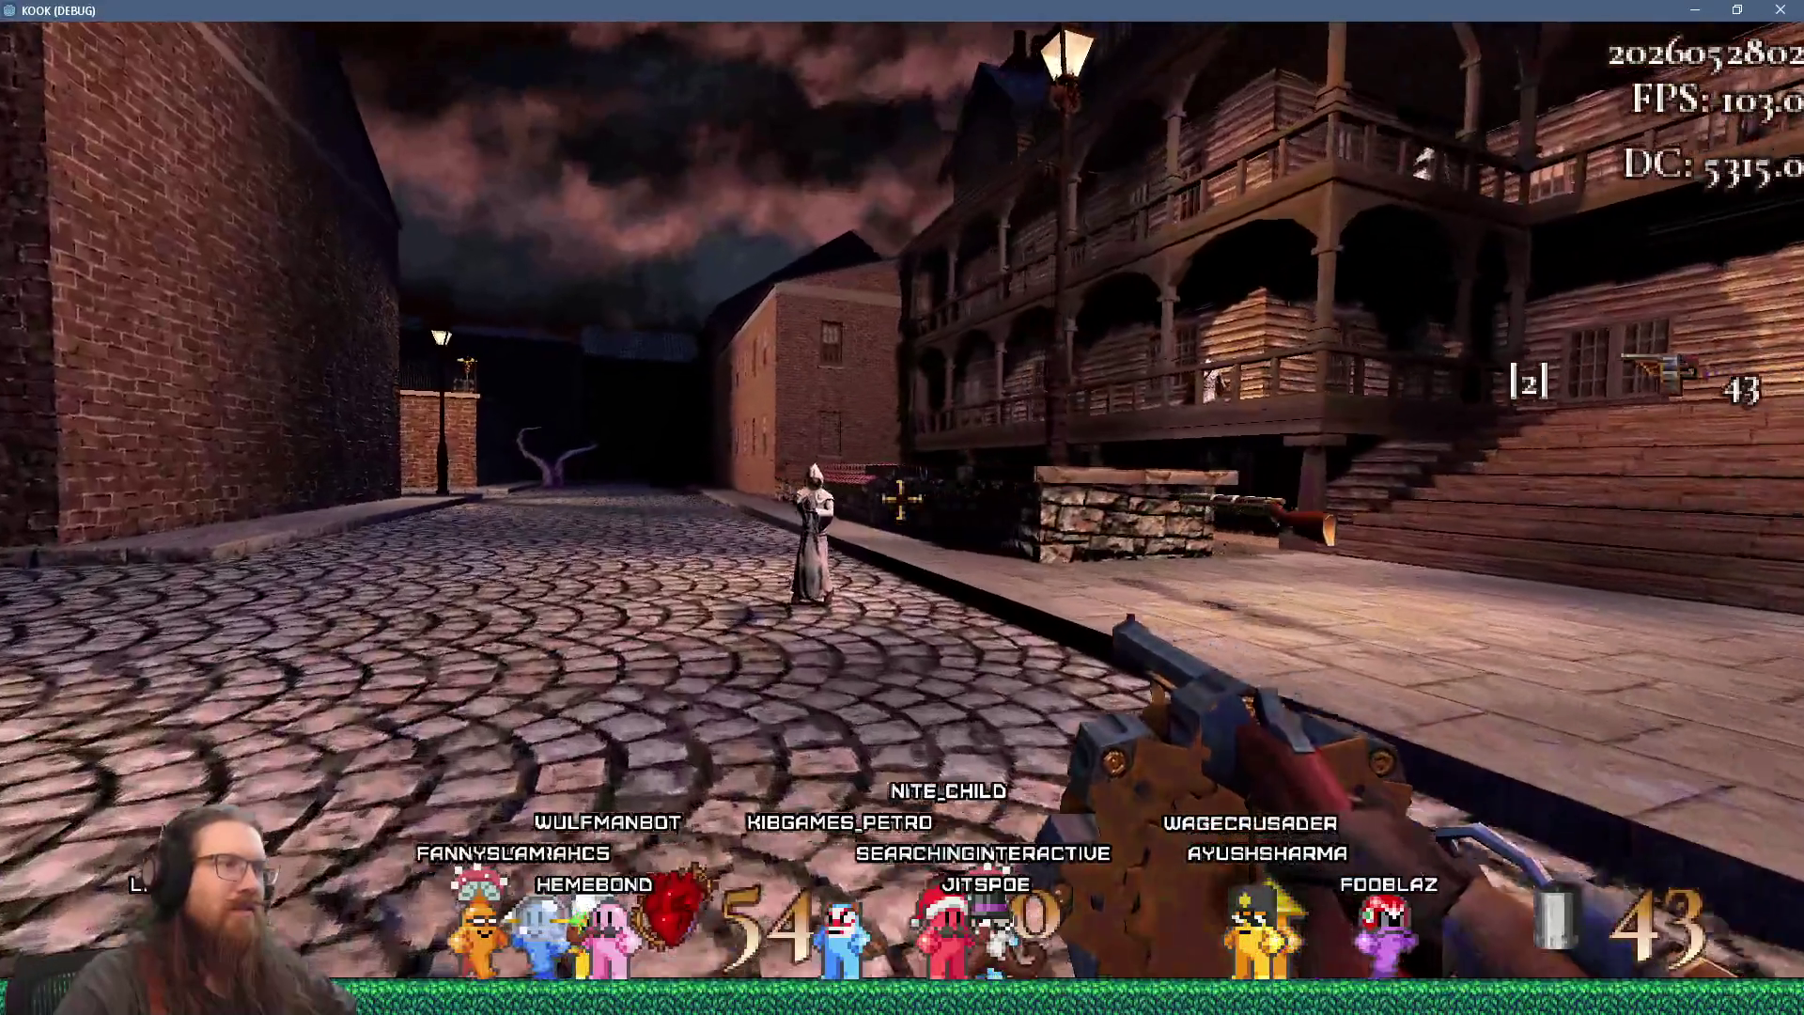
key("w")
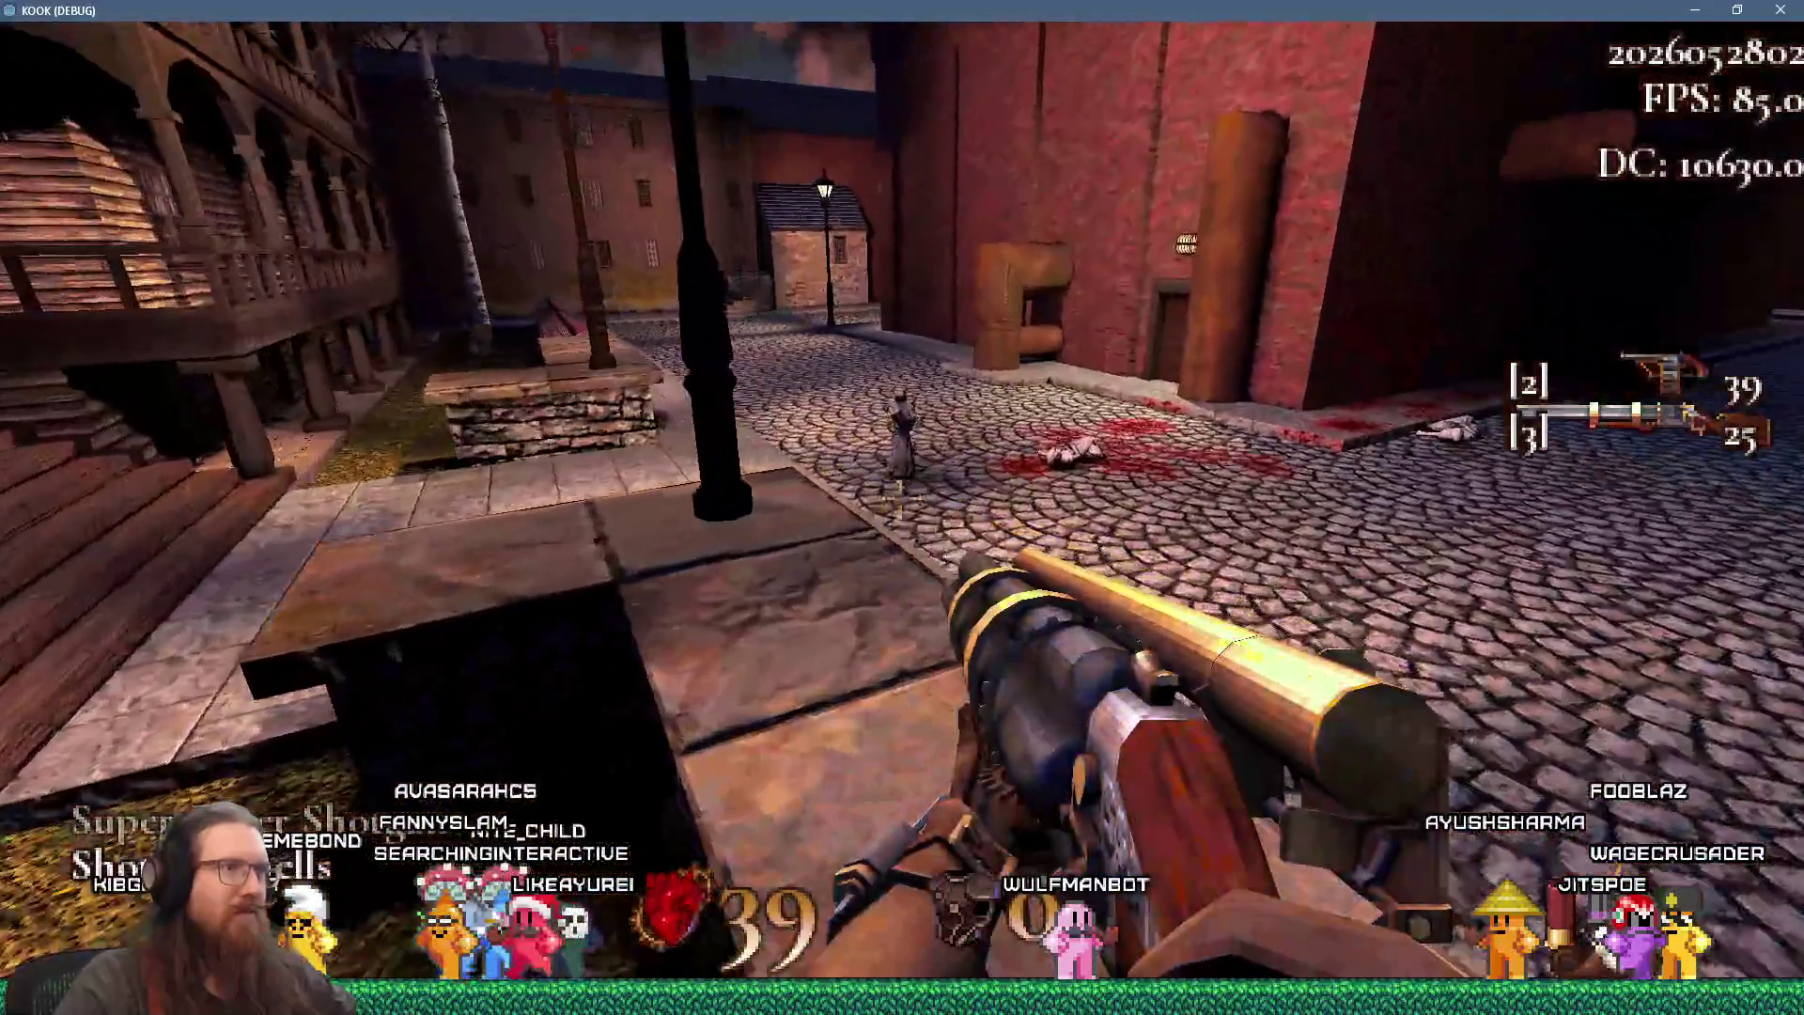
- Shotgun the enemies in the square and stairwell, climb into the brick room and quick-save
left_click(902, 507)
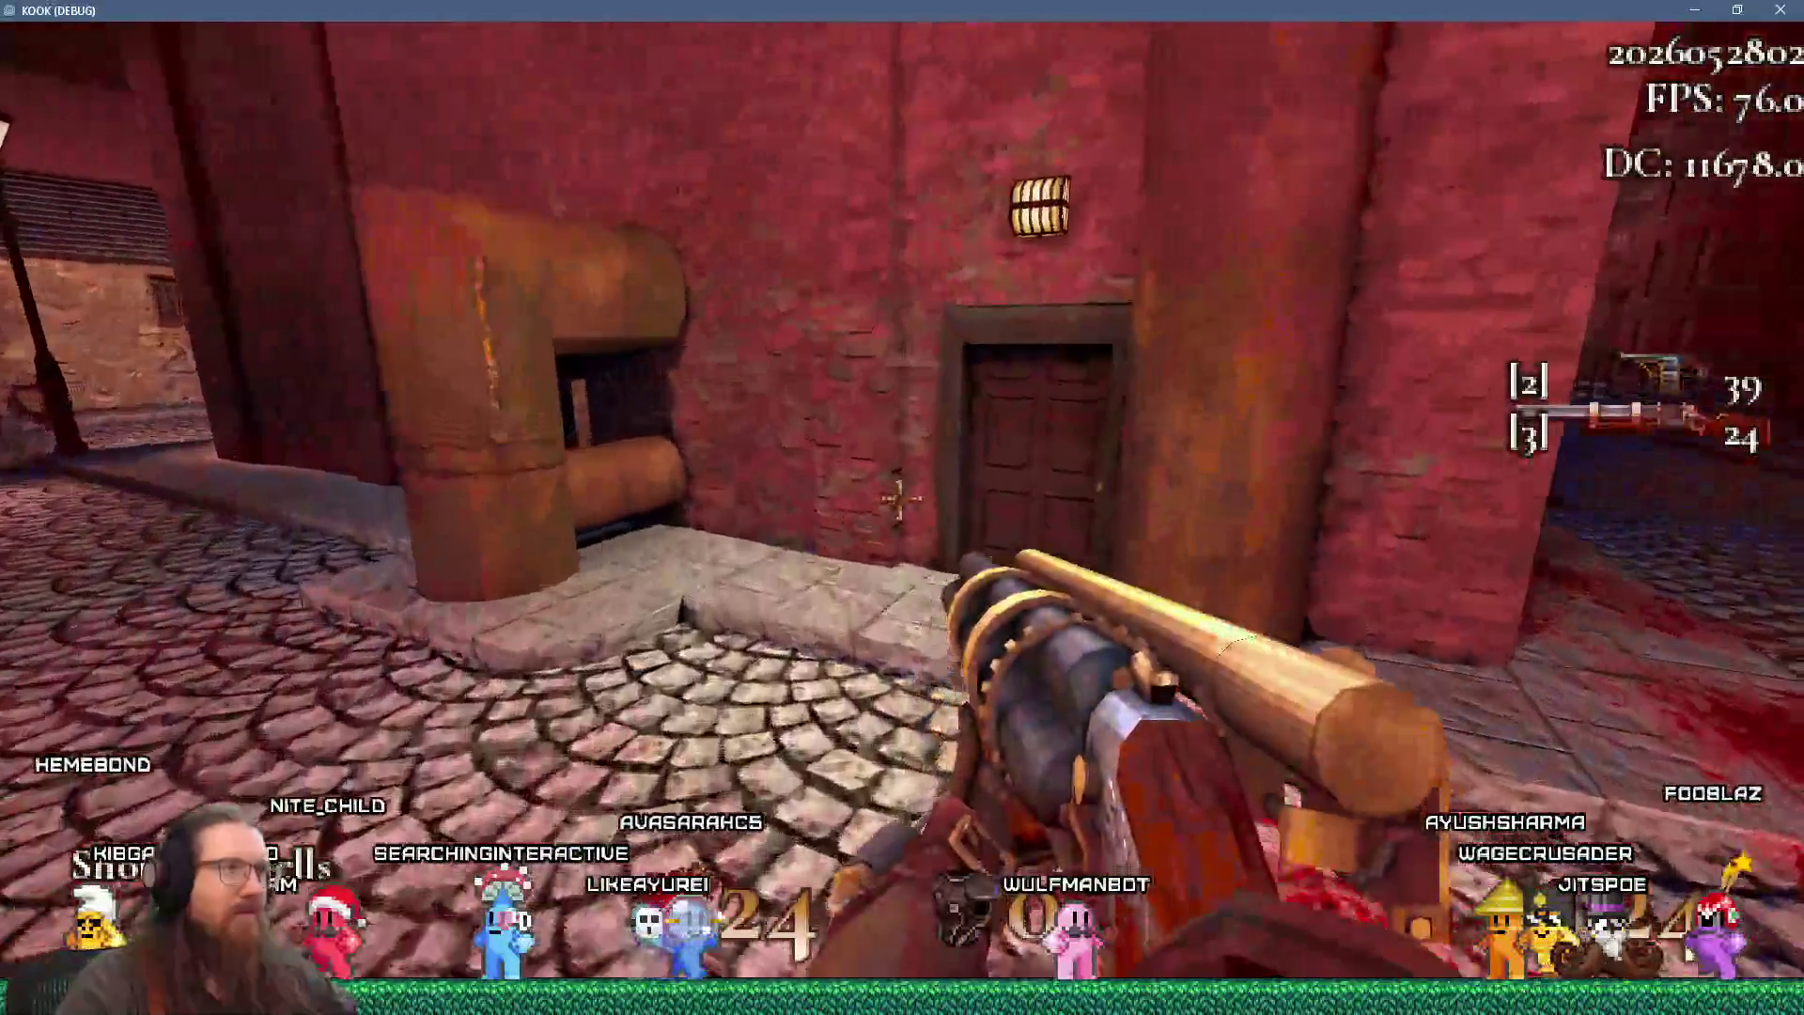
left_click(902, 507)
key("w")
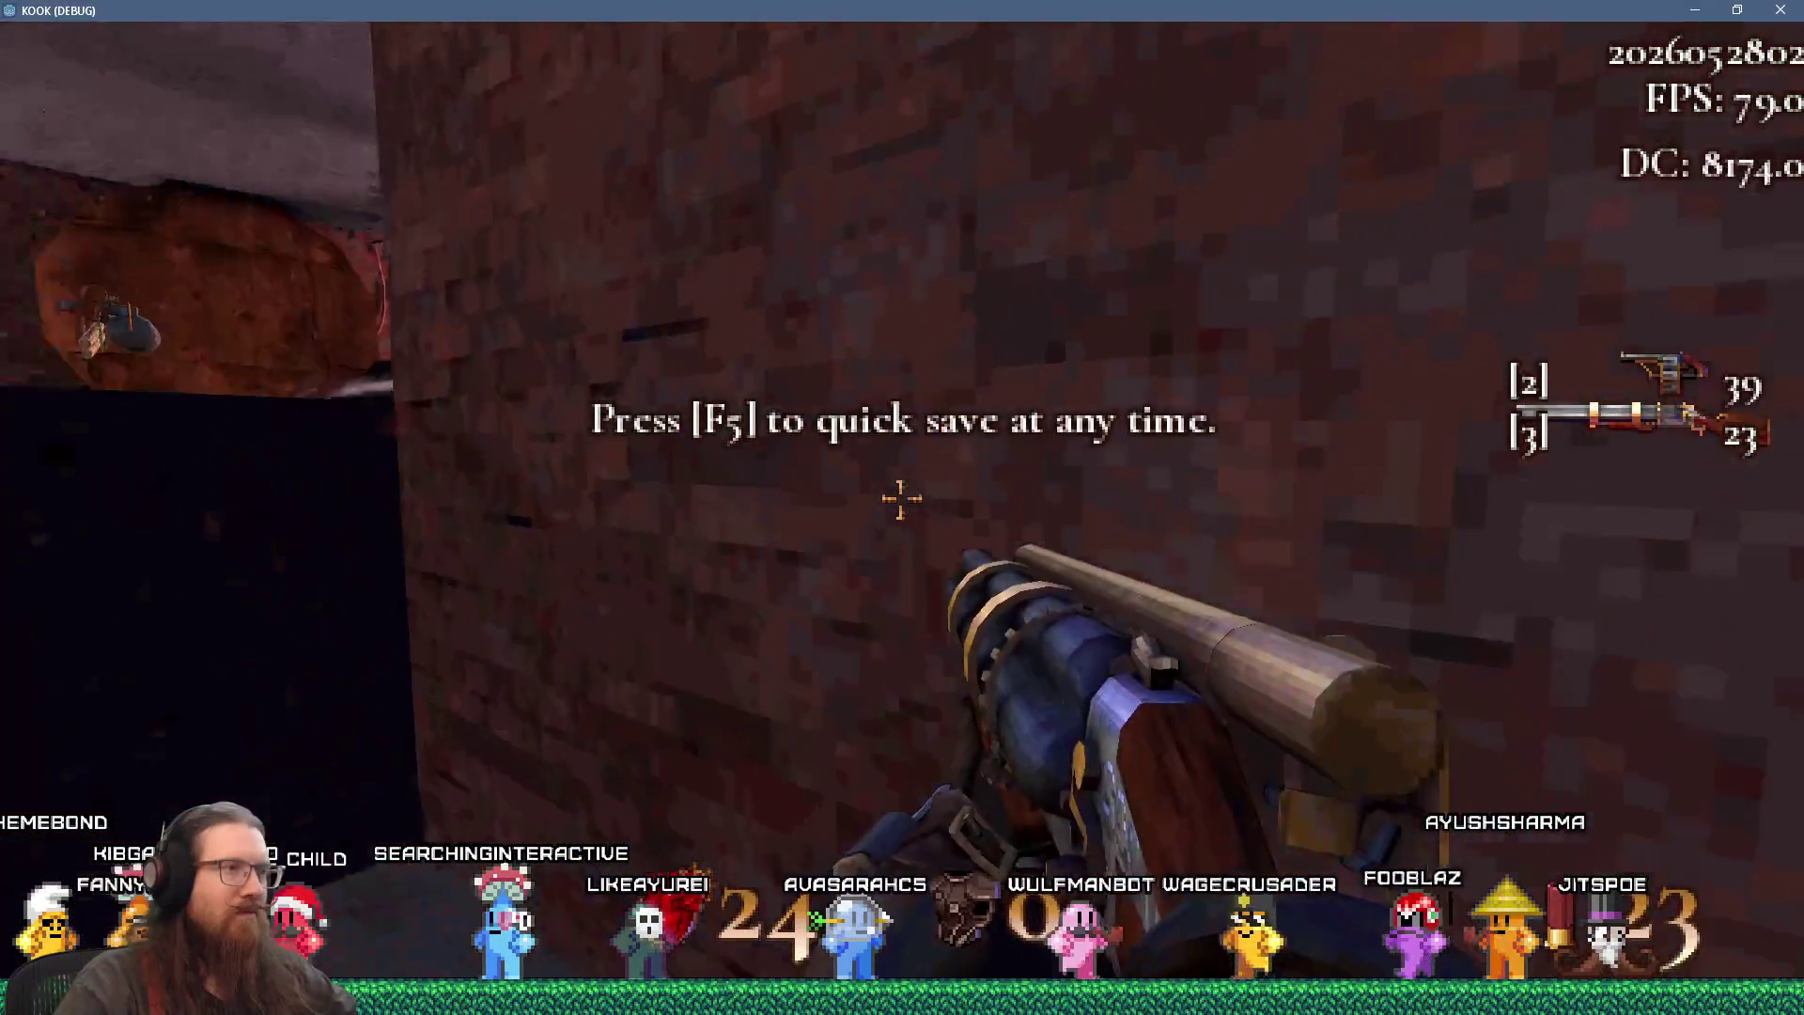
key("F5")
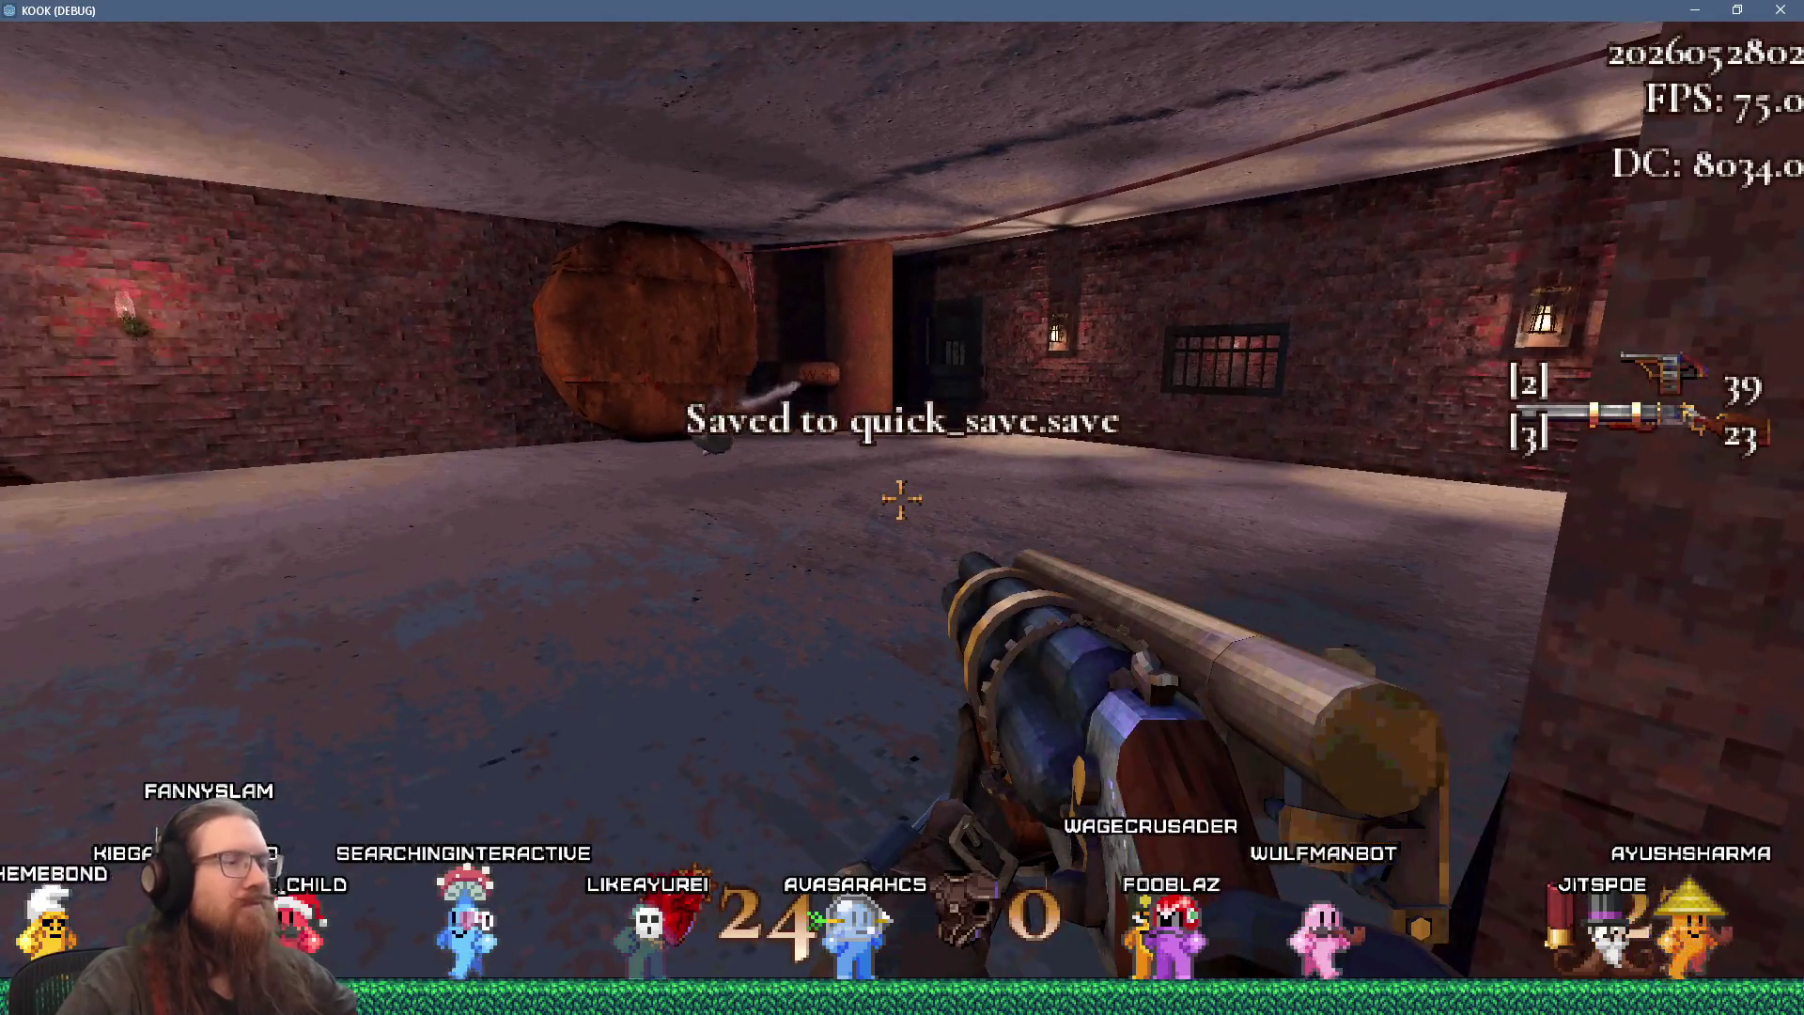
- Pick up the new orb weapon, move onto the ledge and fire it at an enemy
key("w")
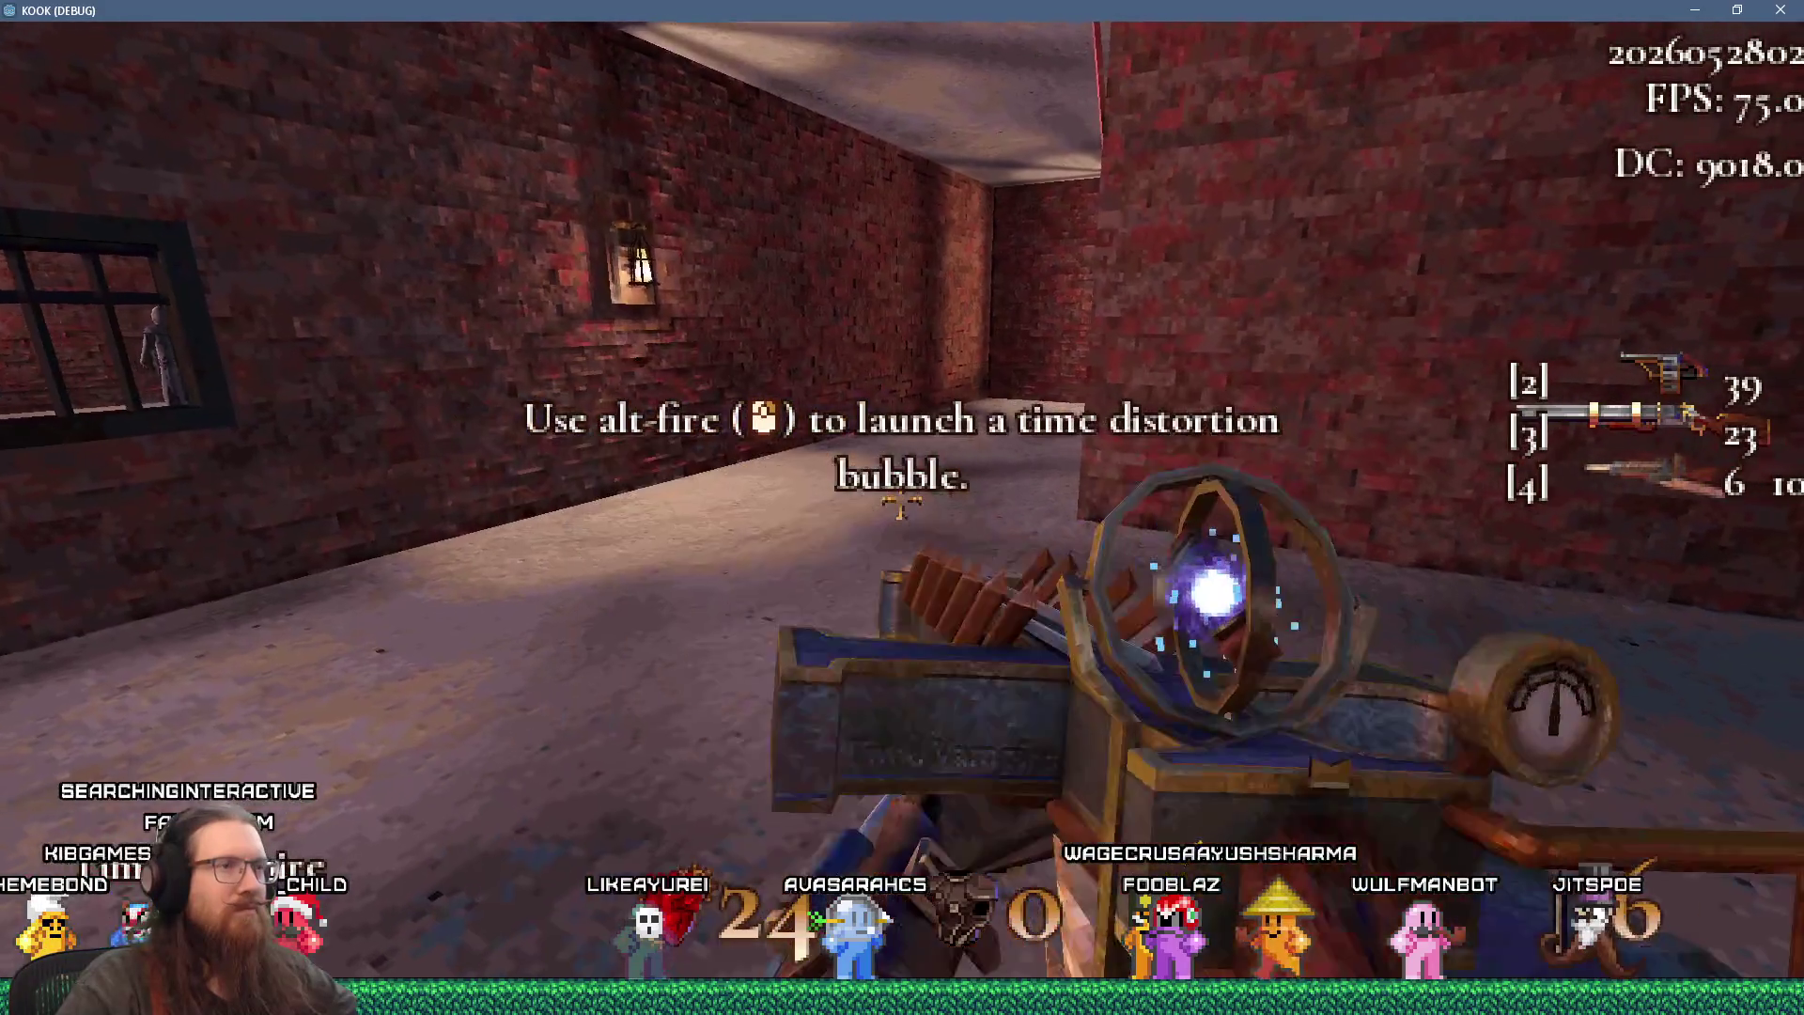
key("w")
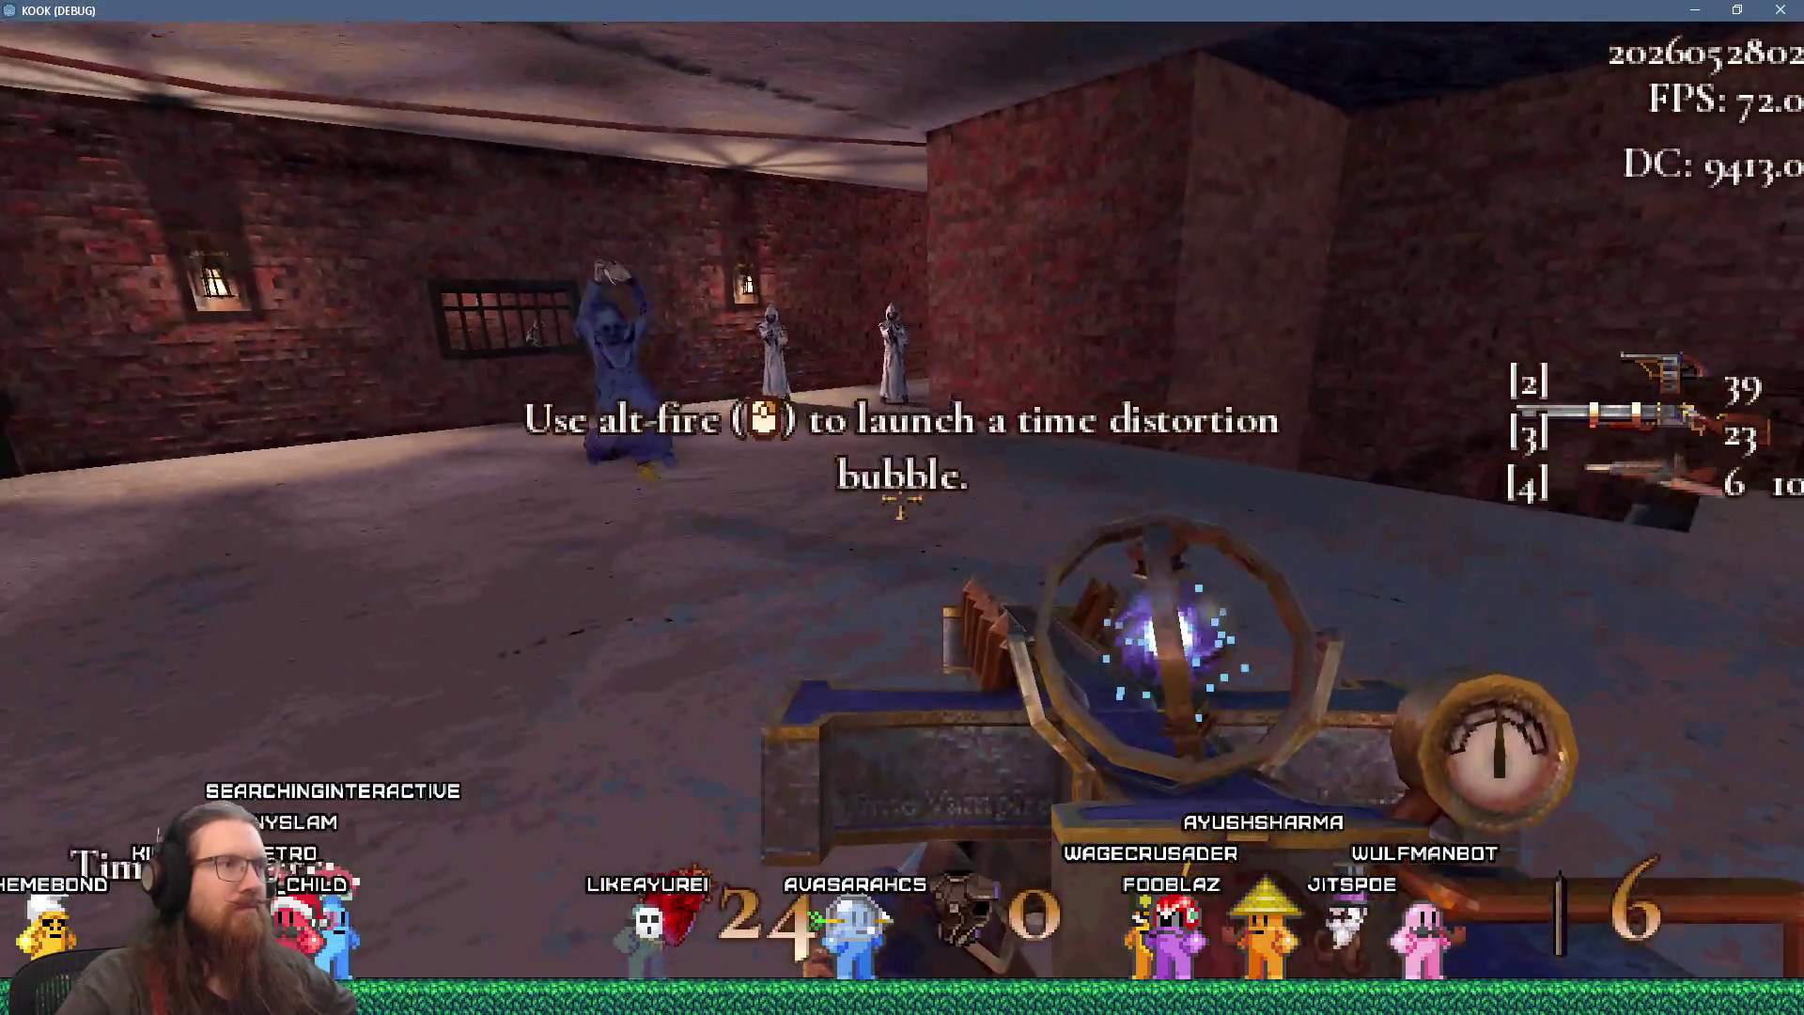
key("w")
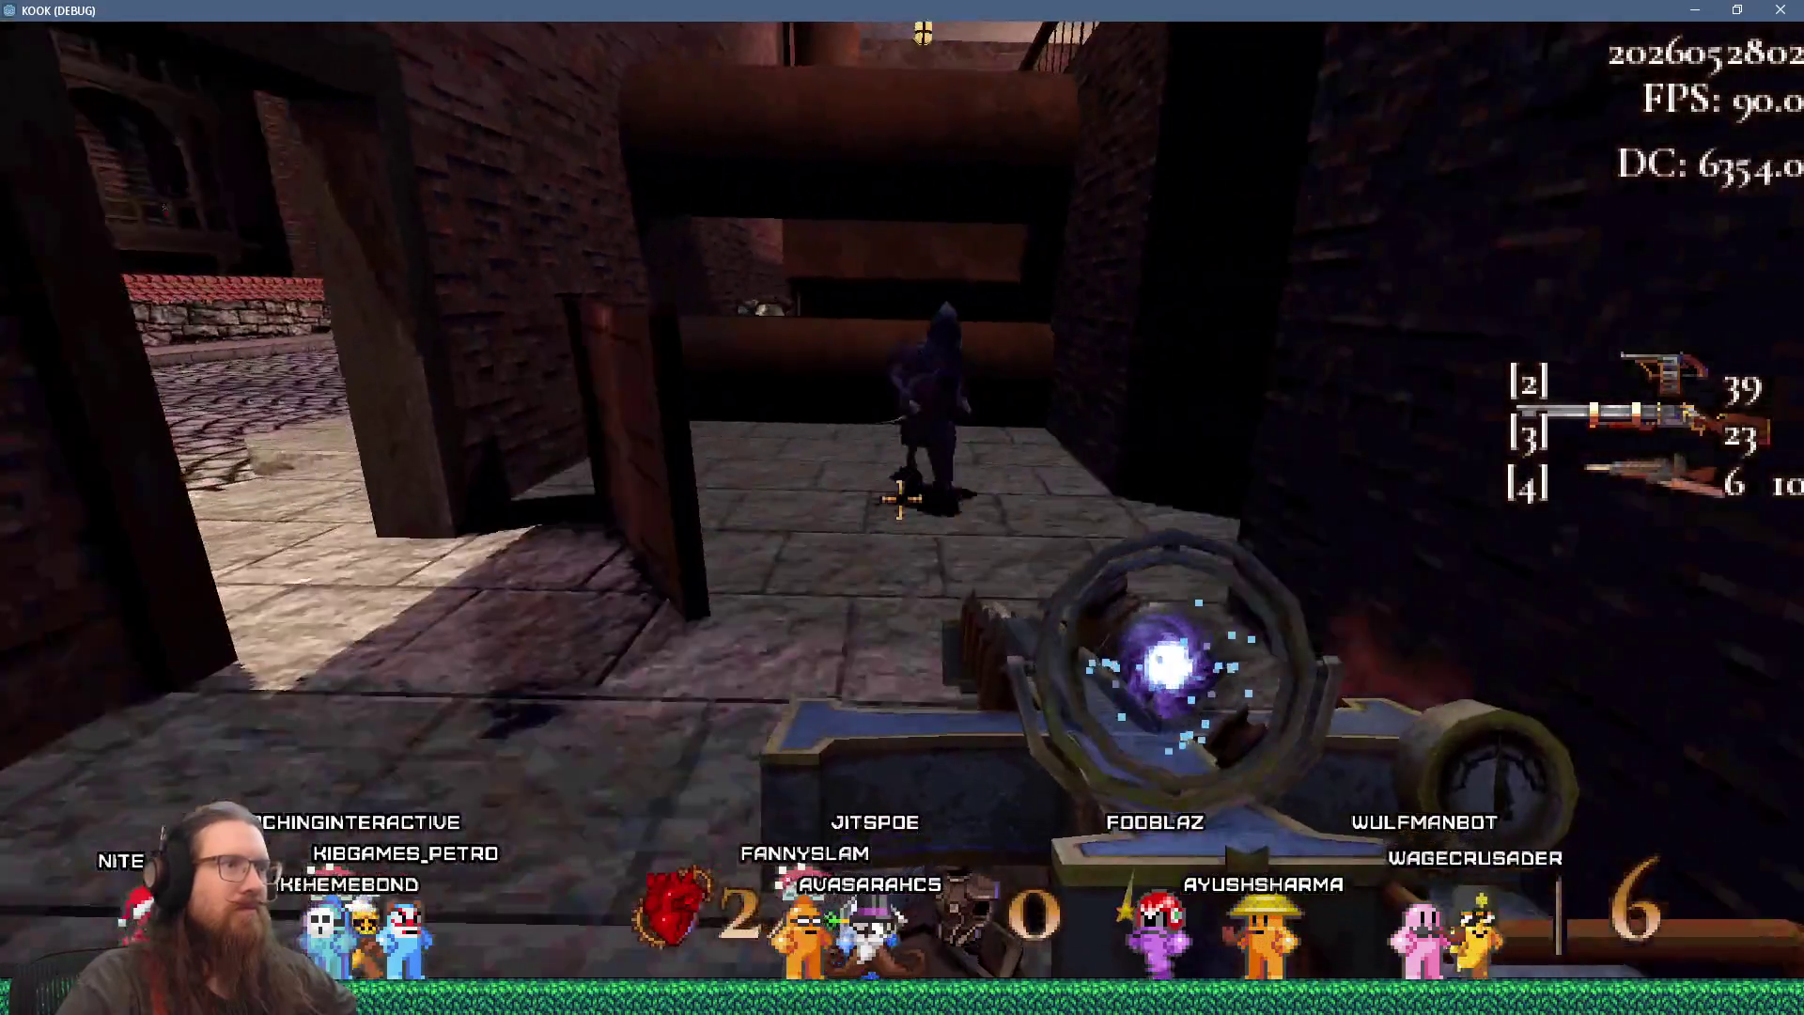
left_click(901, 499)
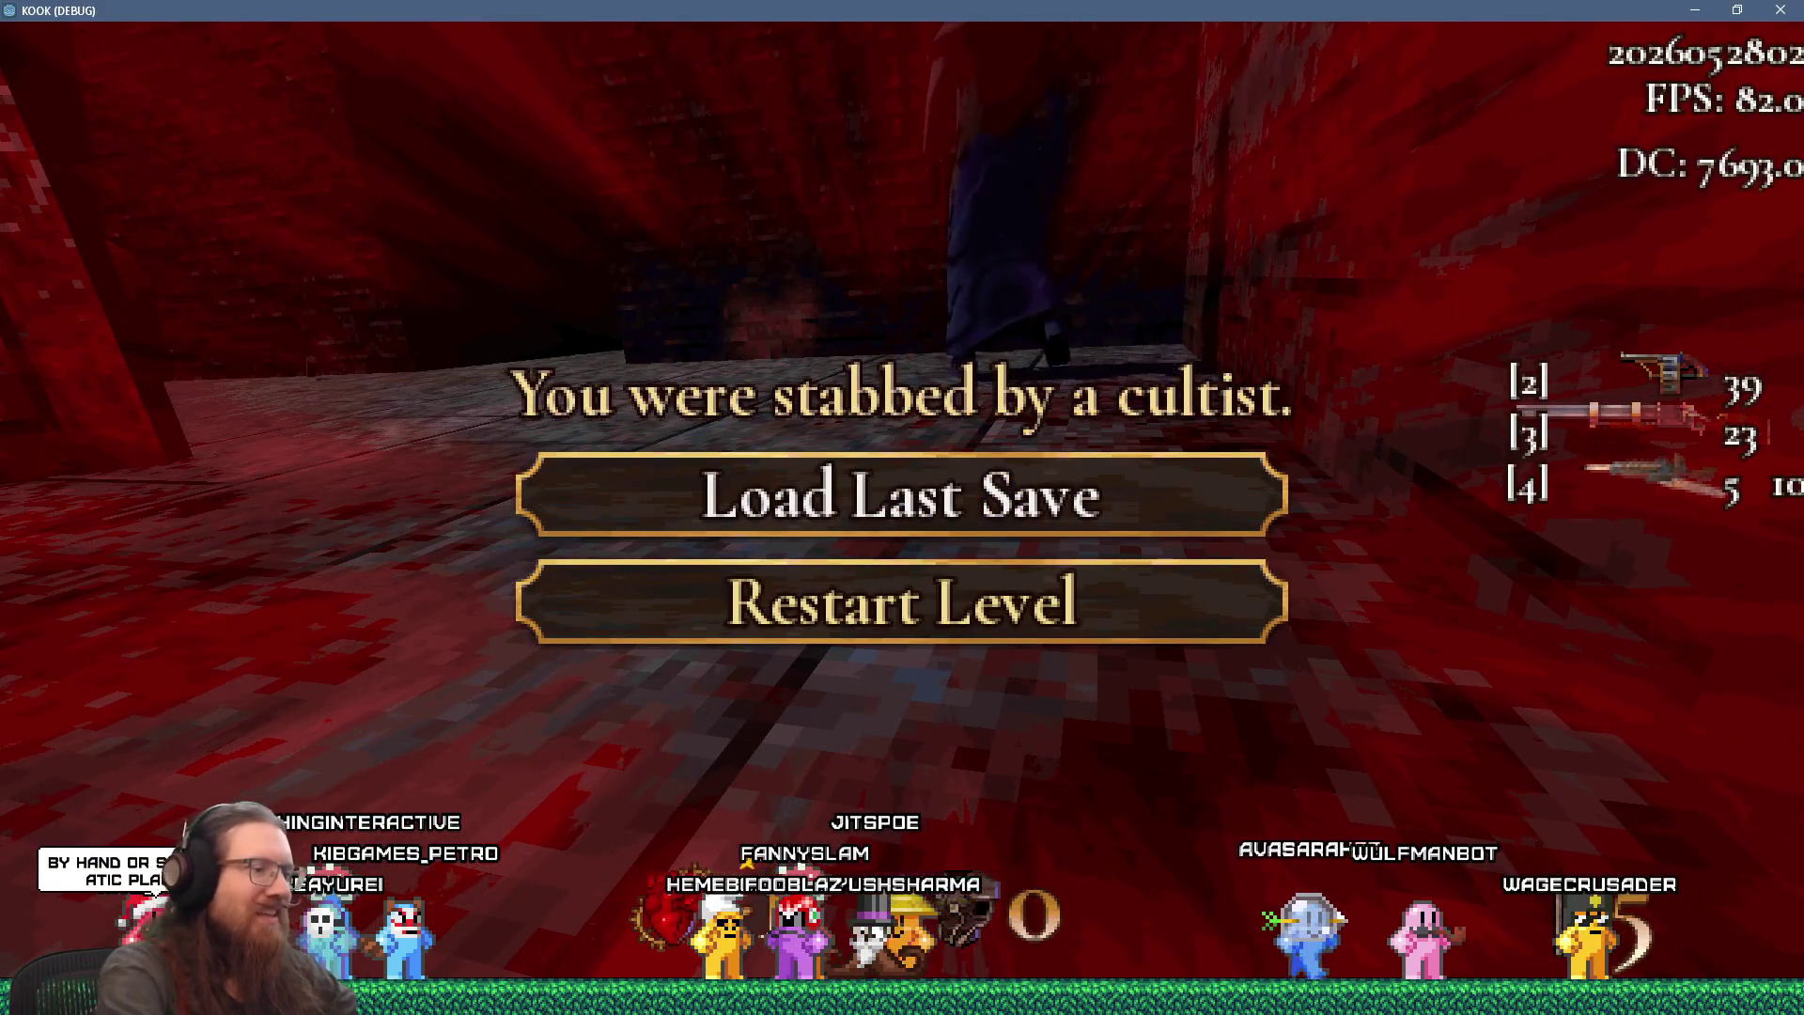
- Load the last save, grab the time-distortion weapon and fire it toward the doorway
left_click(733, 494)
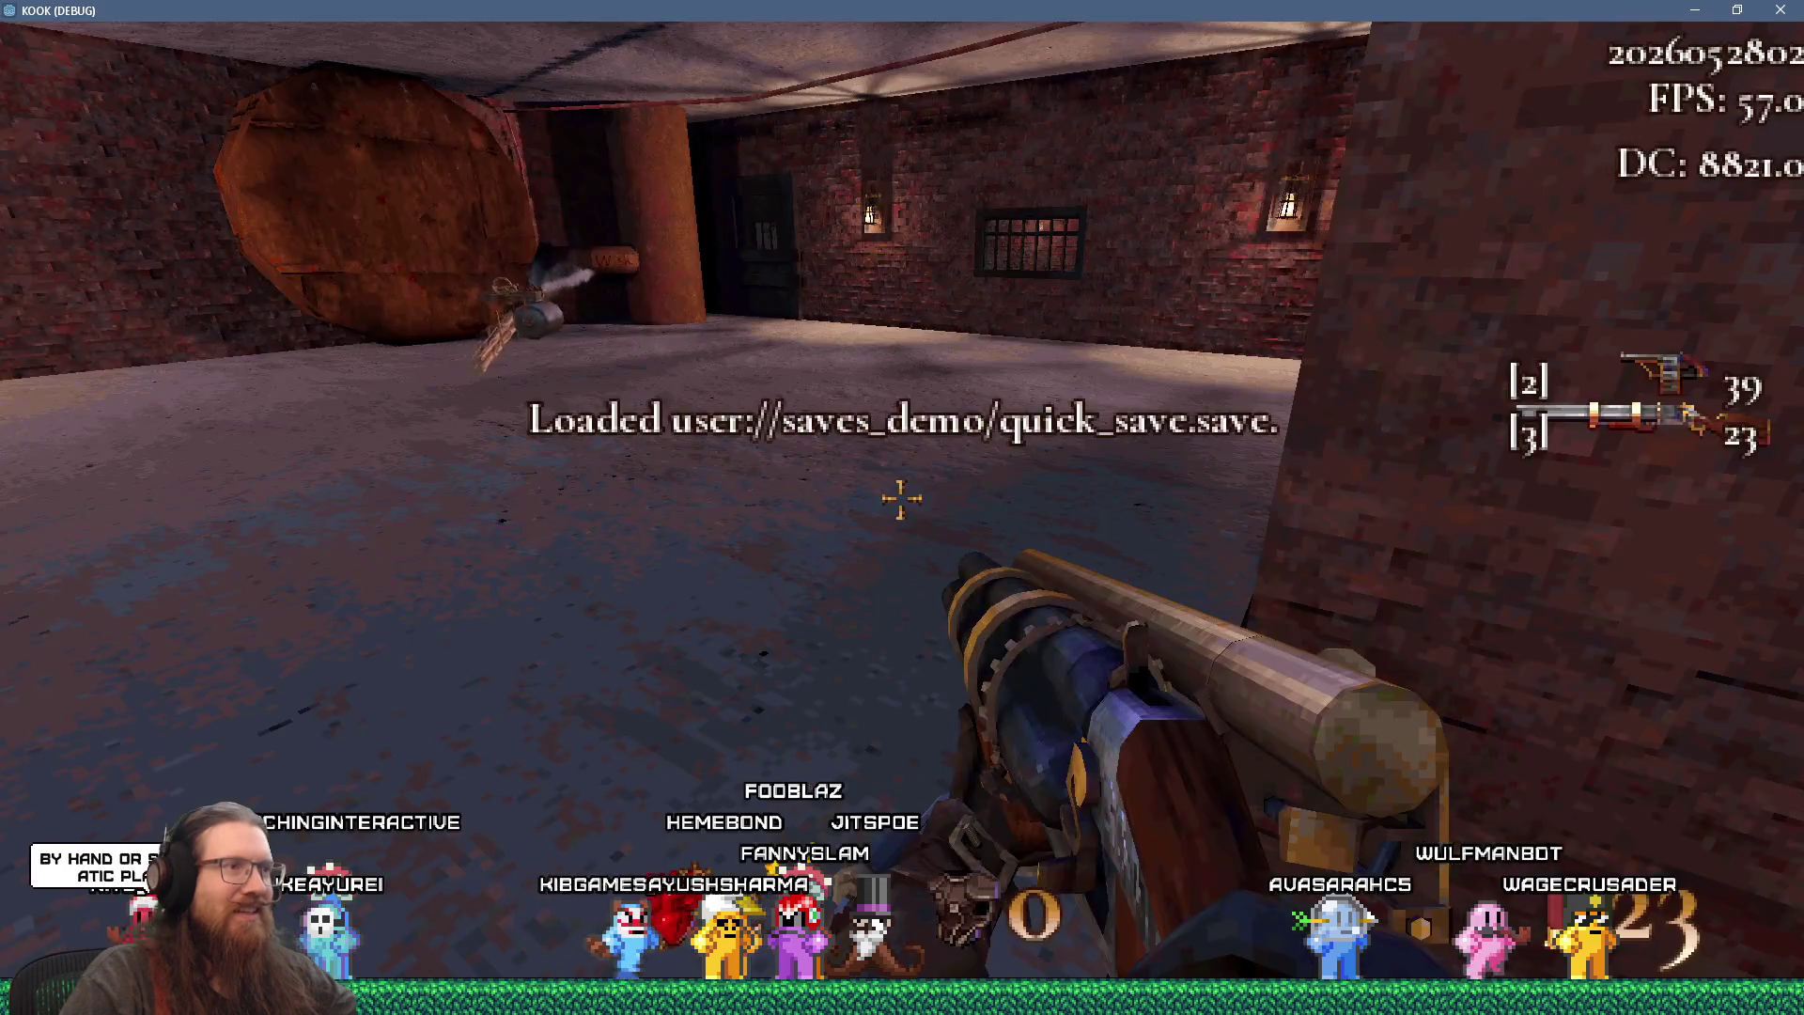
key("w")
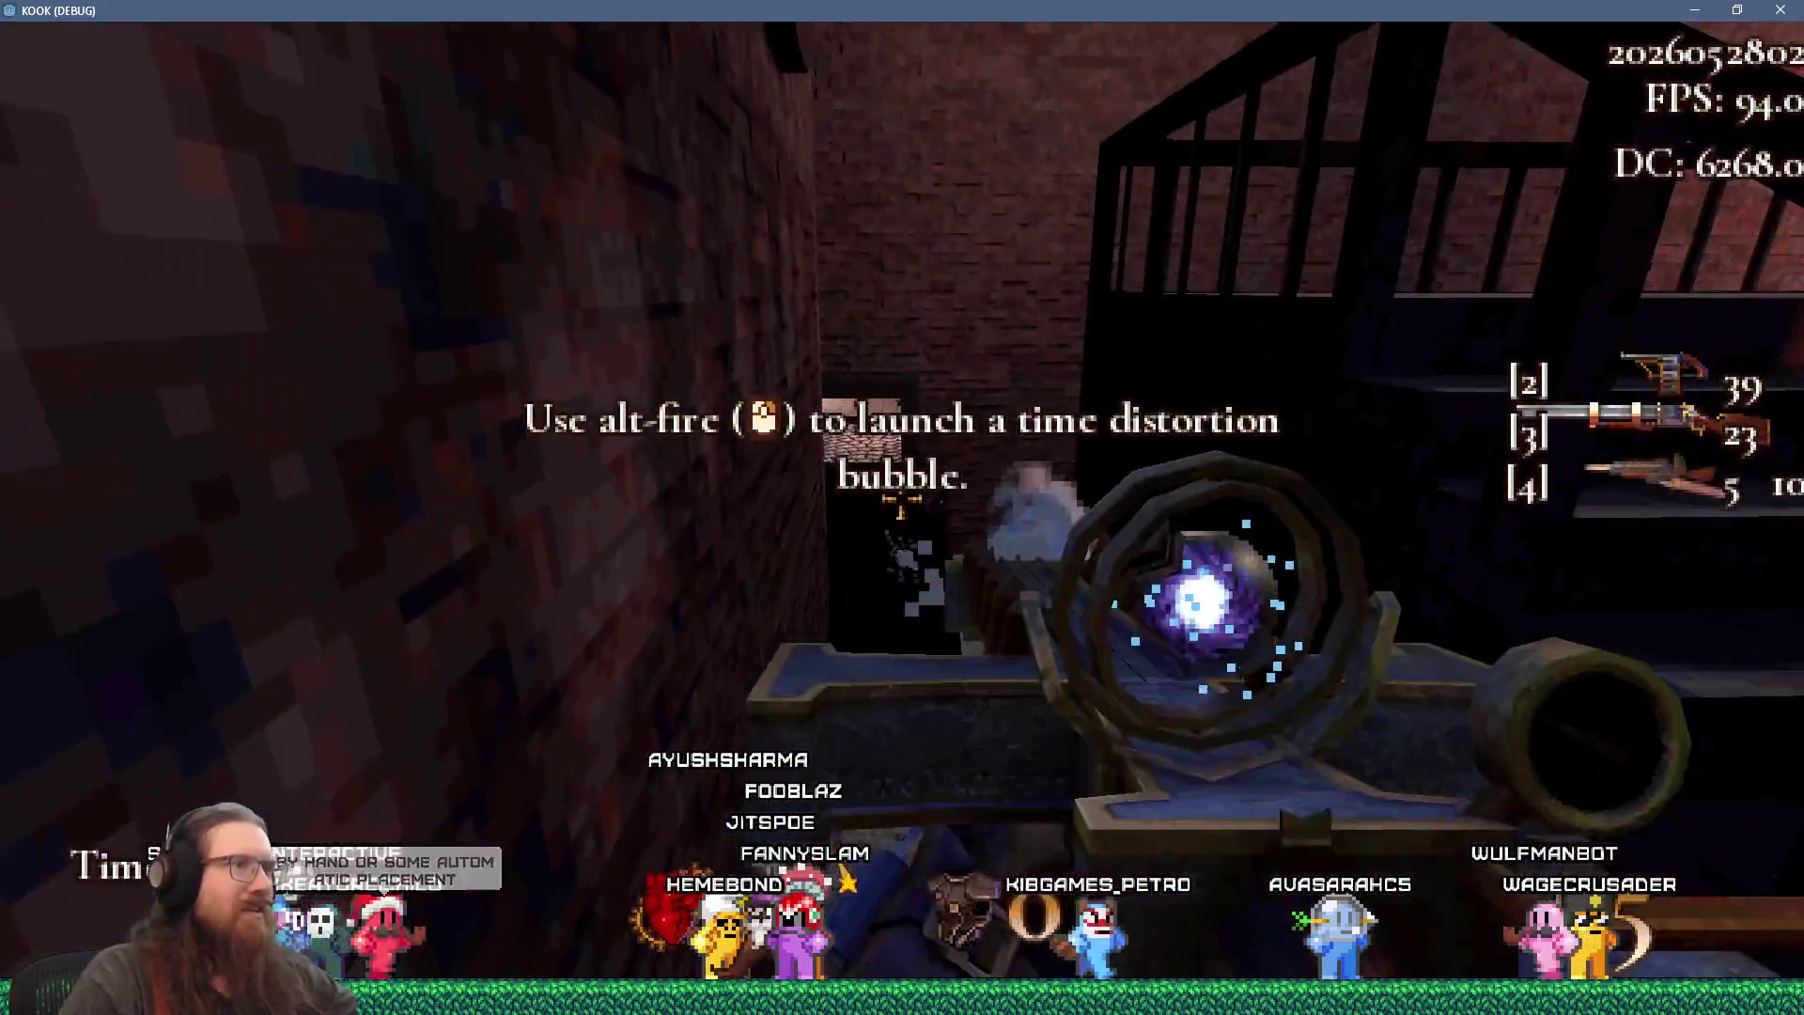
left_click(901, 507)
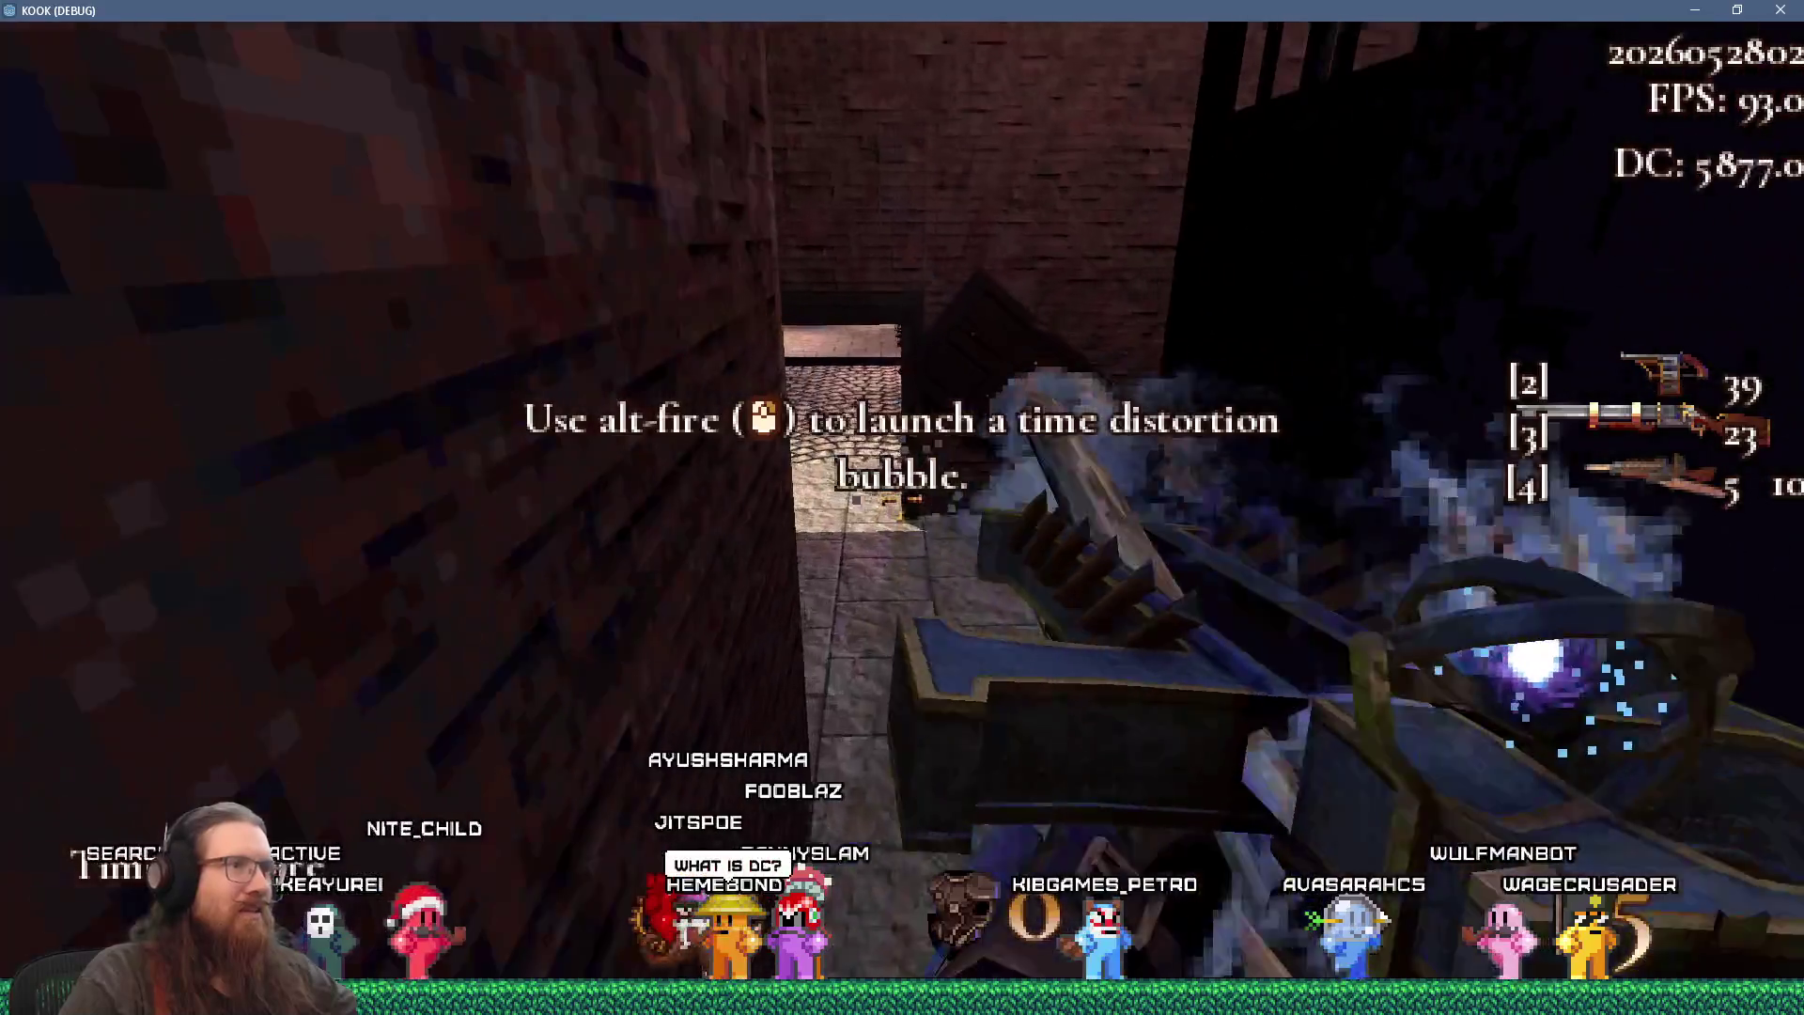
key("w")
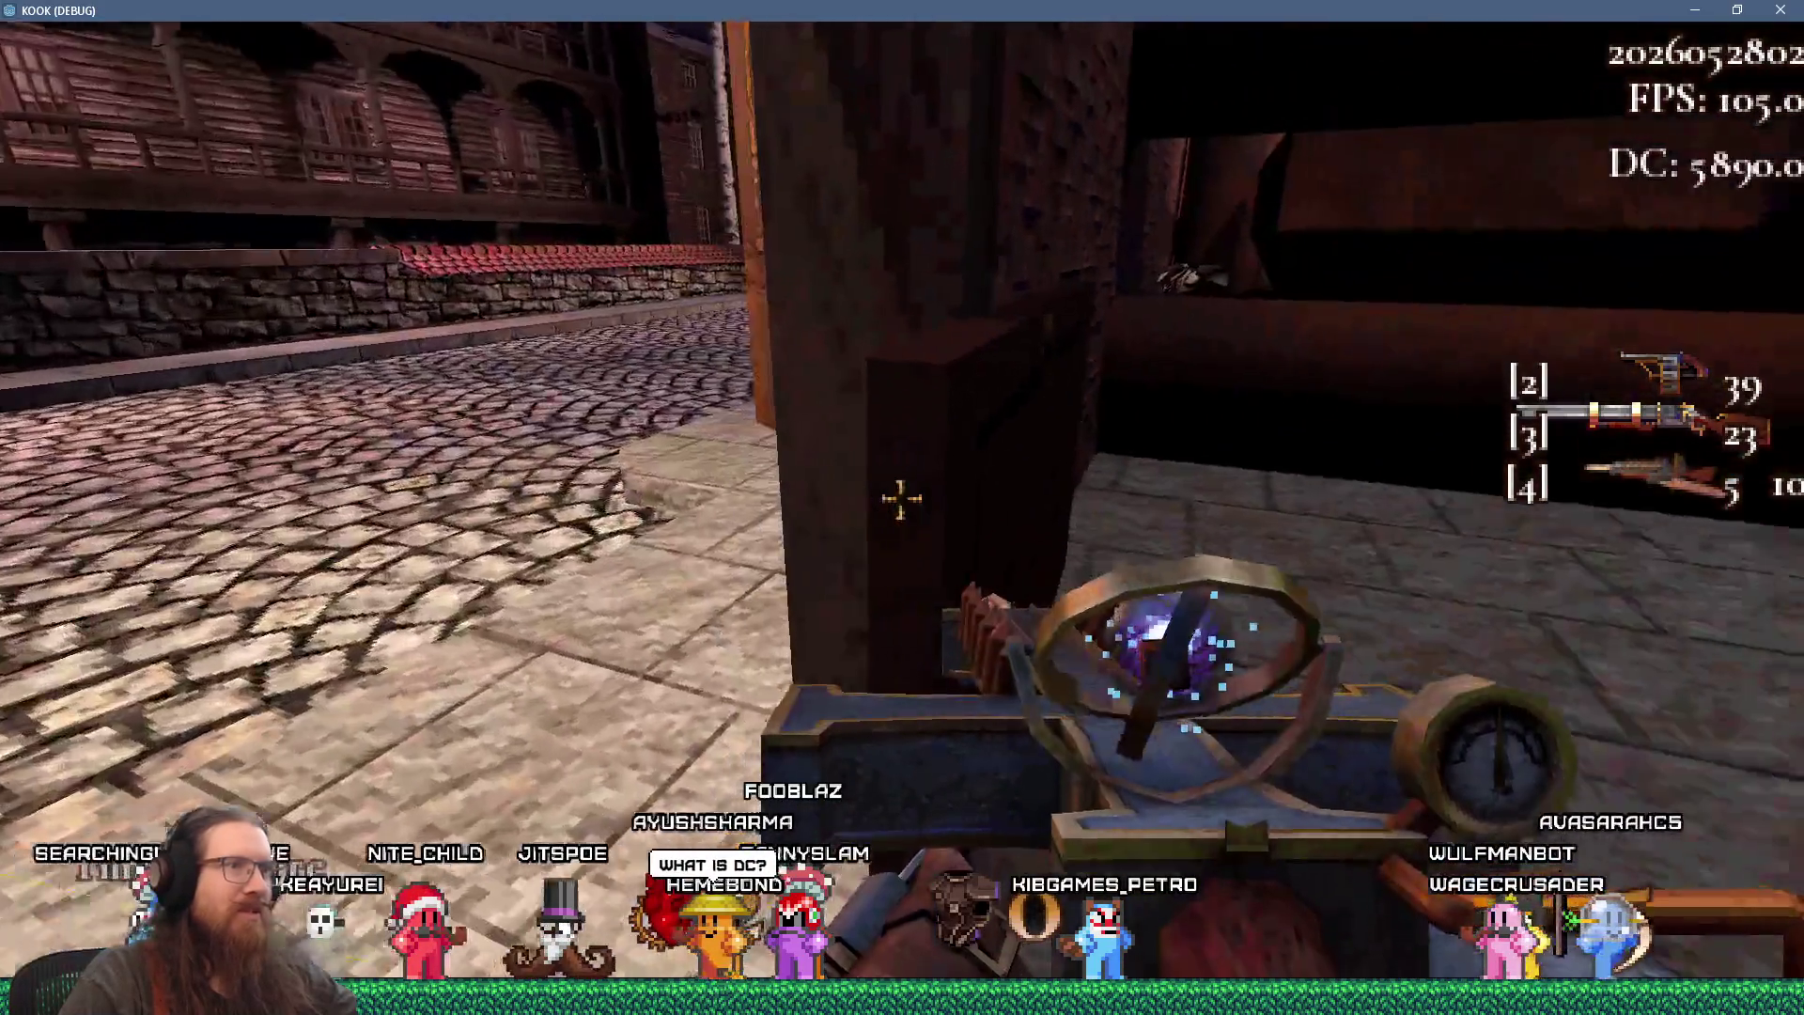
key("w")
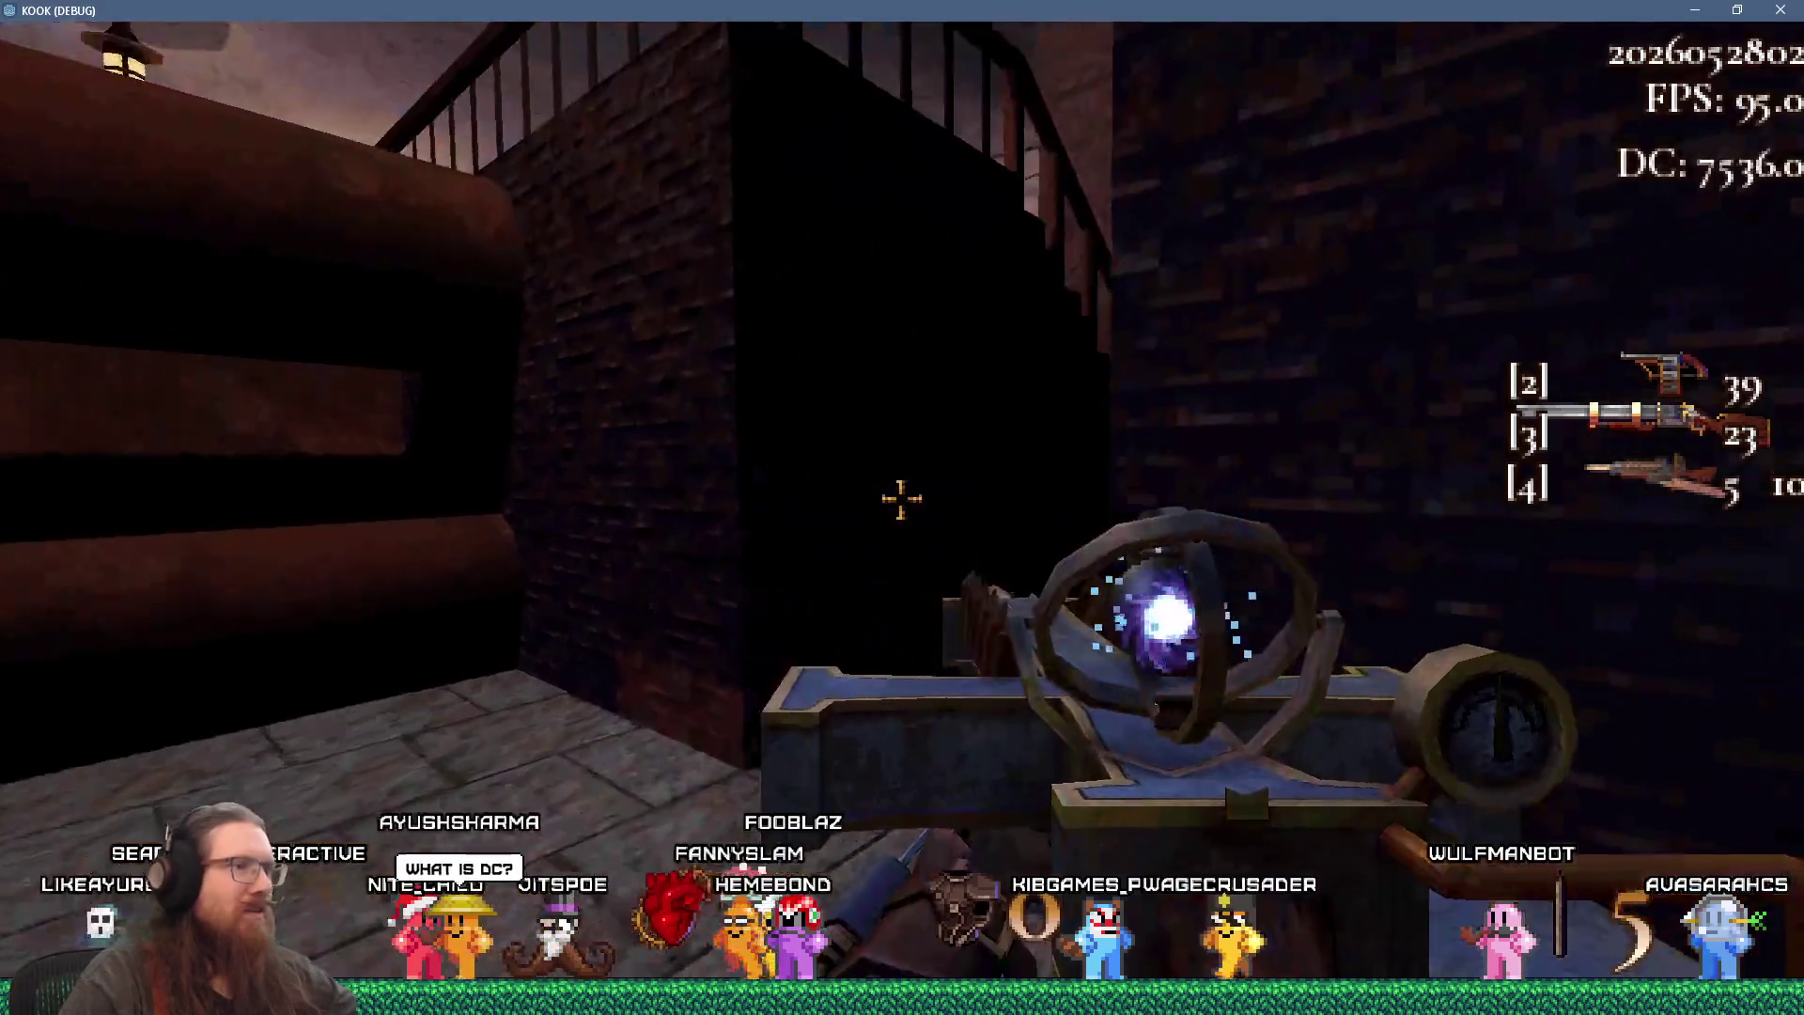
- Advance into the corridor and blast the hooded enemies in the stone doorway
key("s")
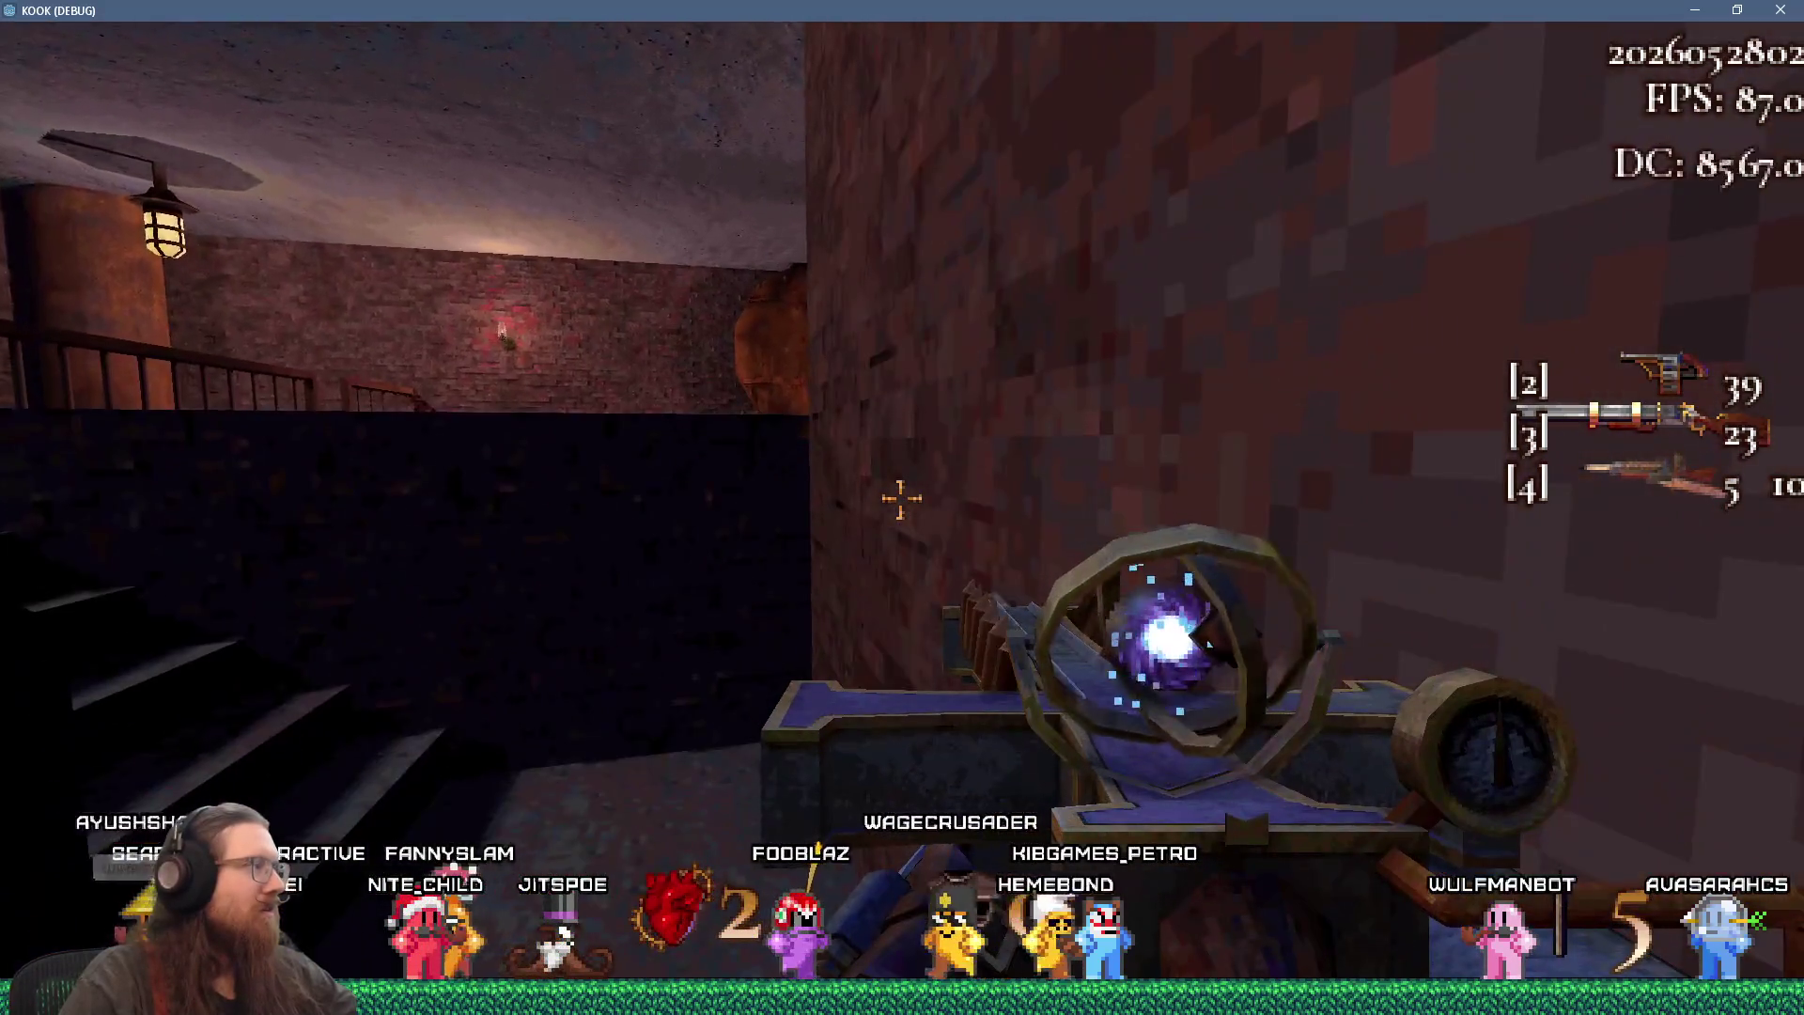
key("w")
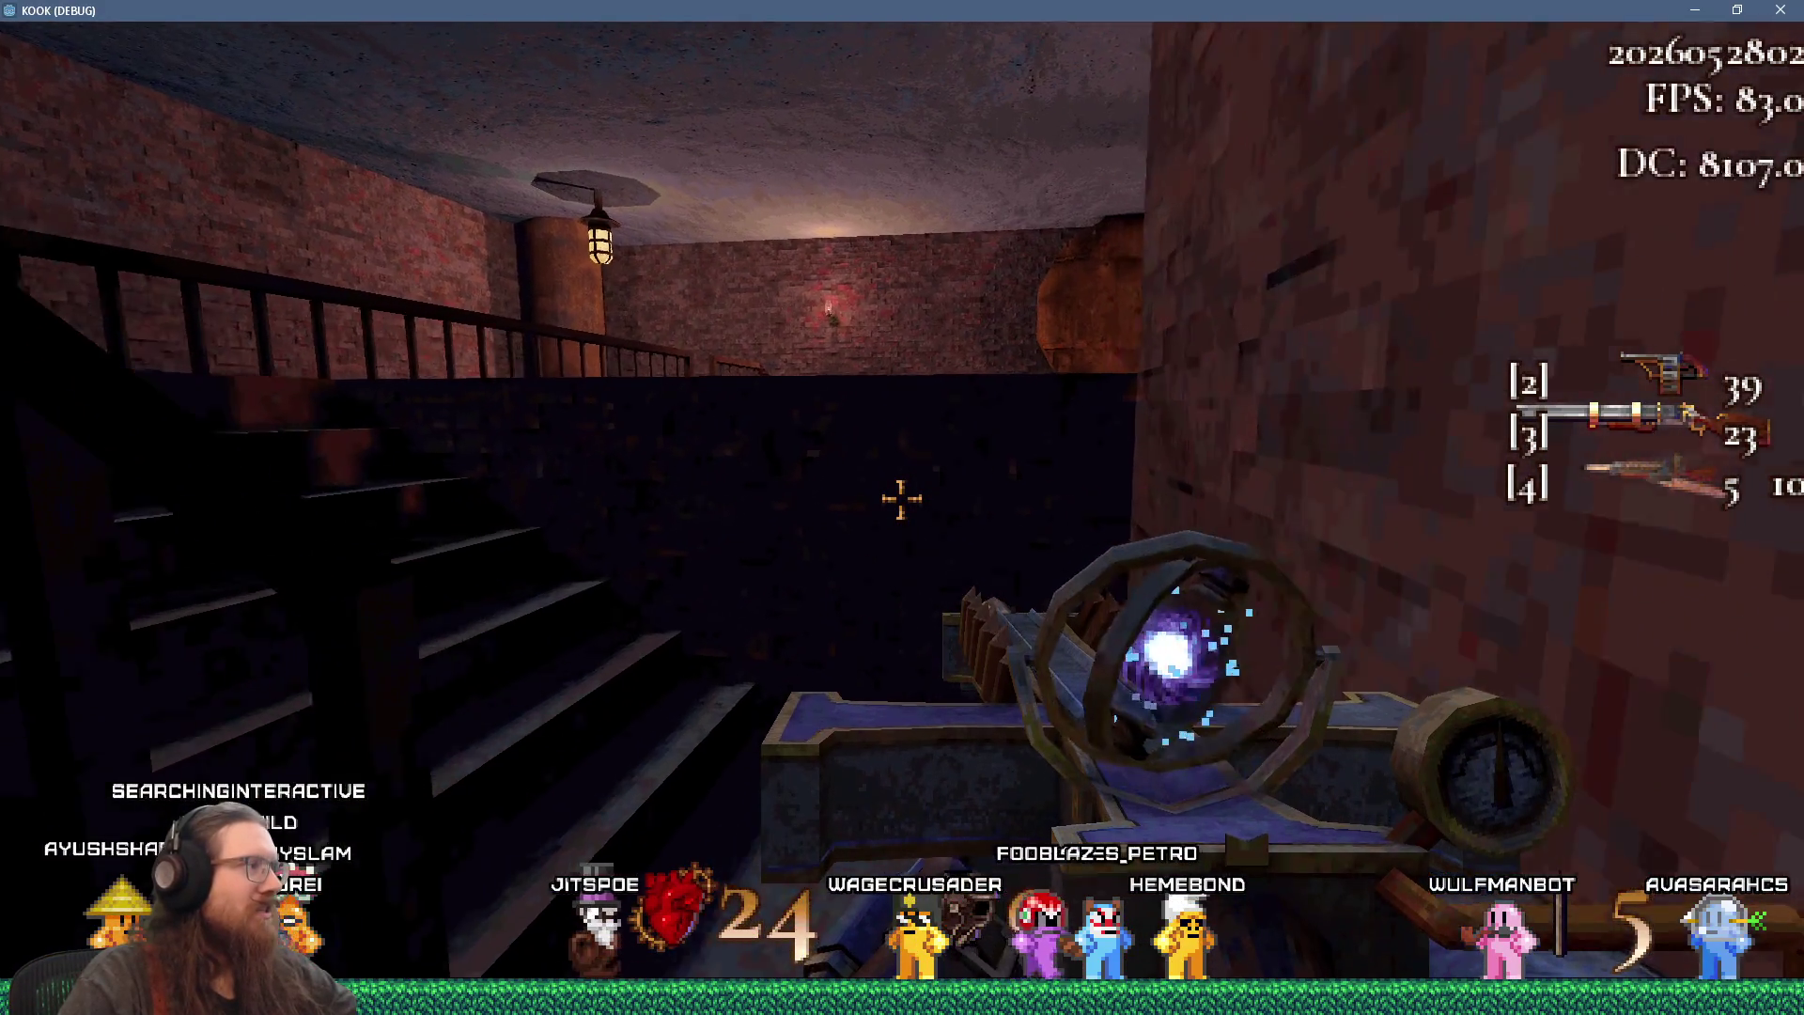
key("w")
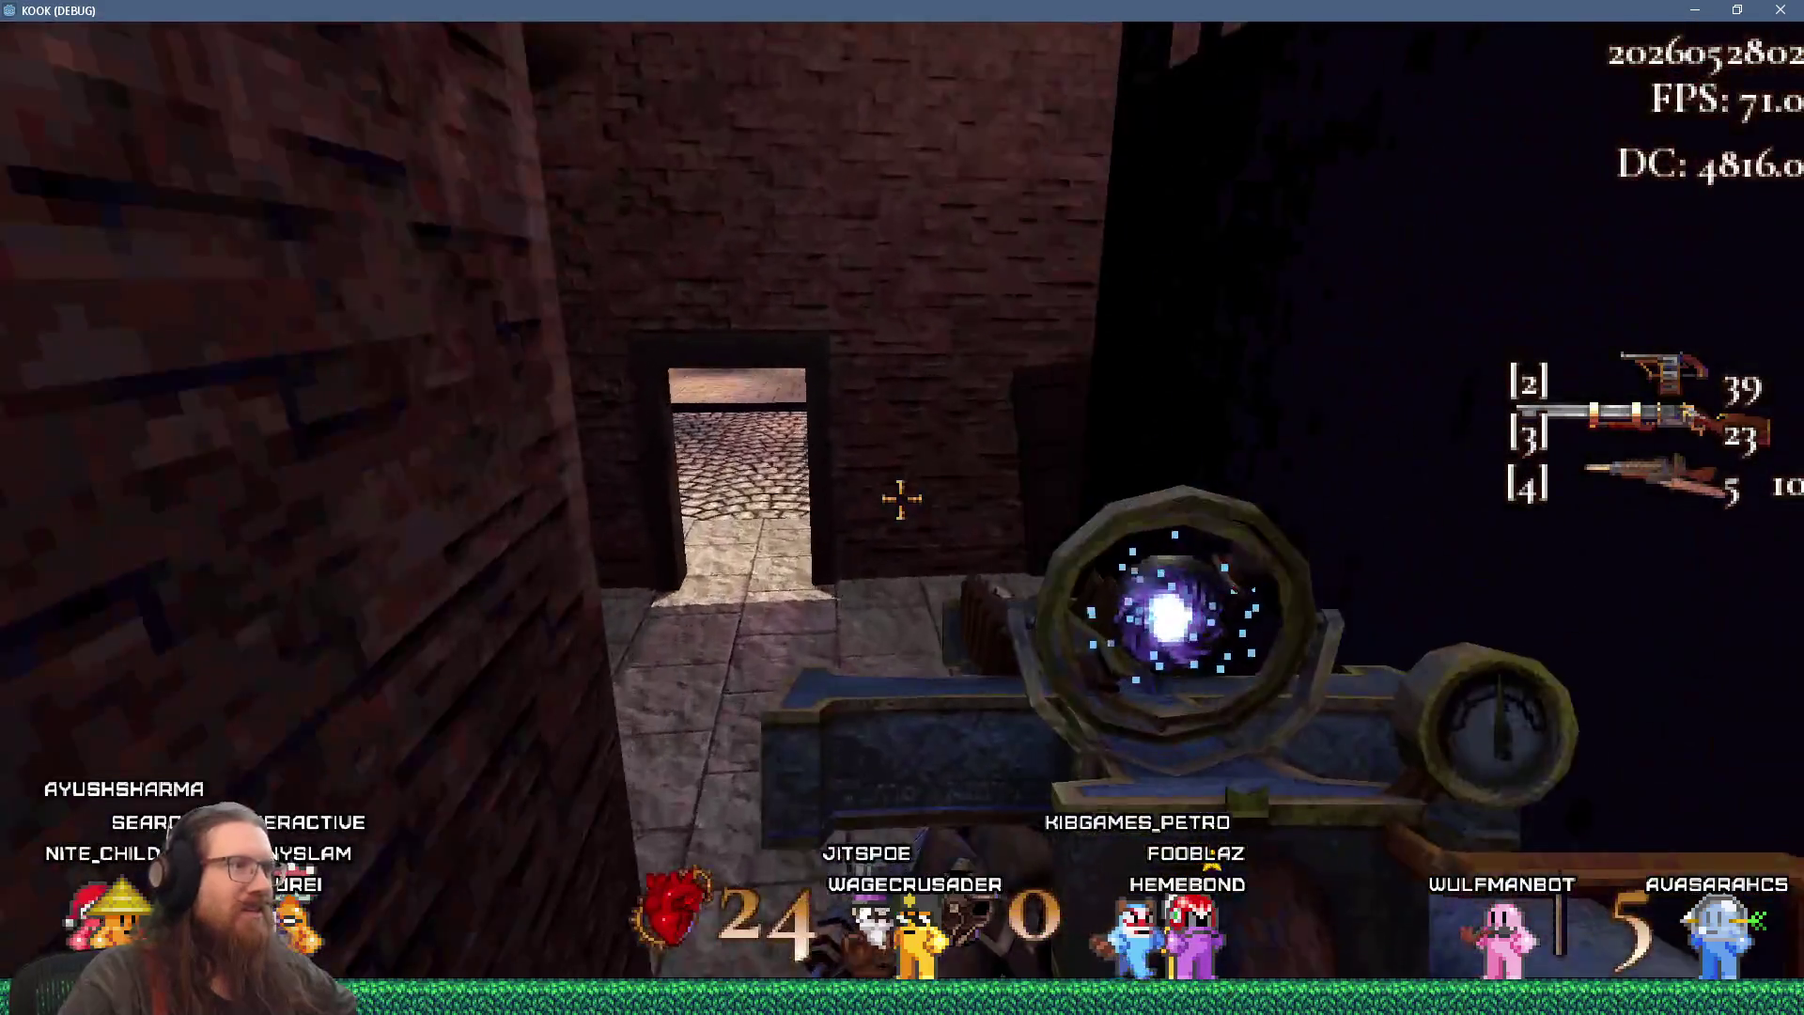
key("s")
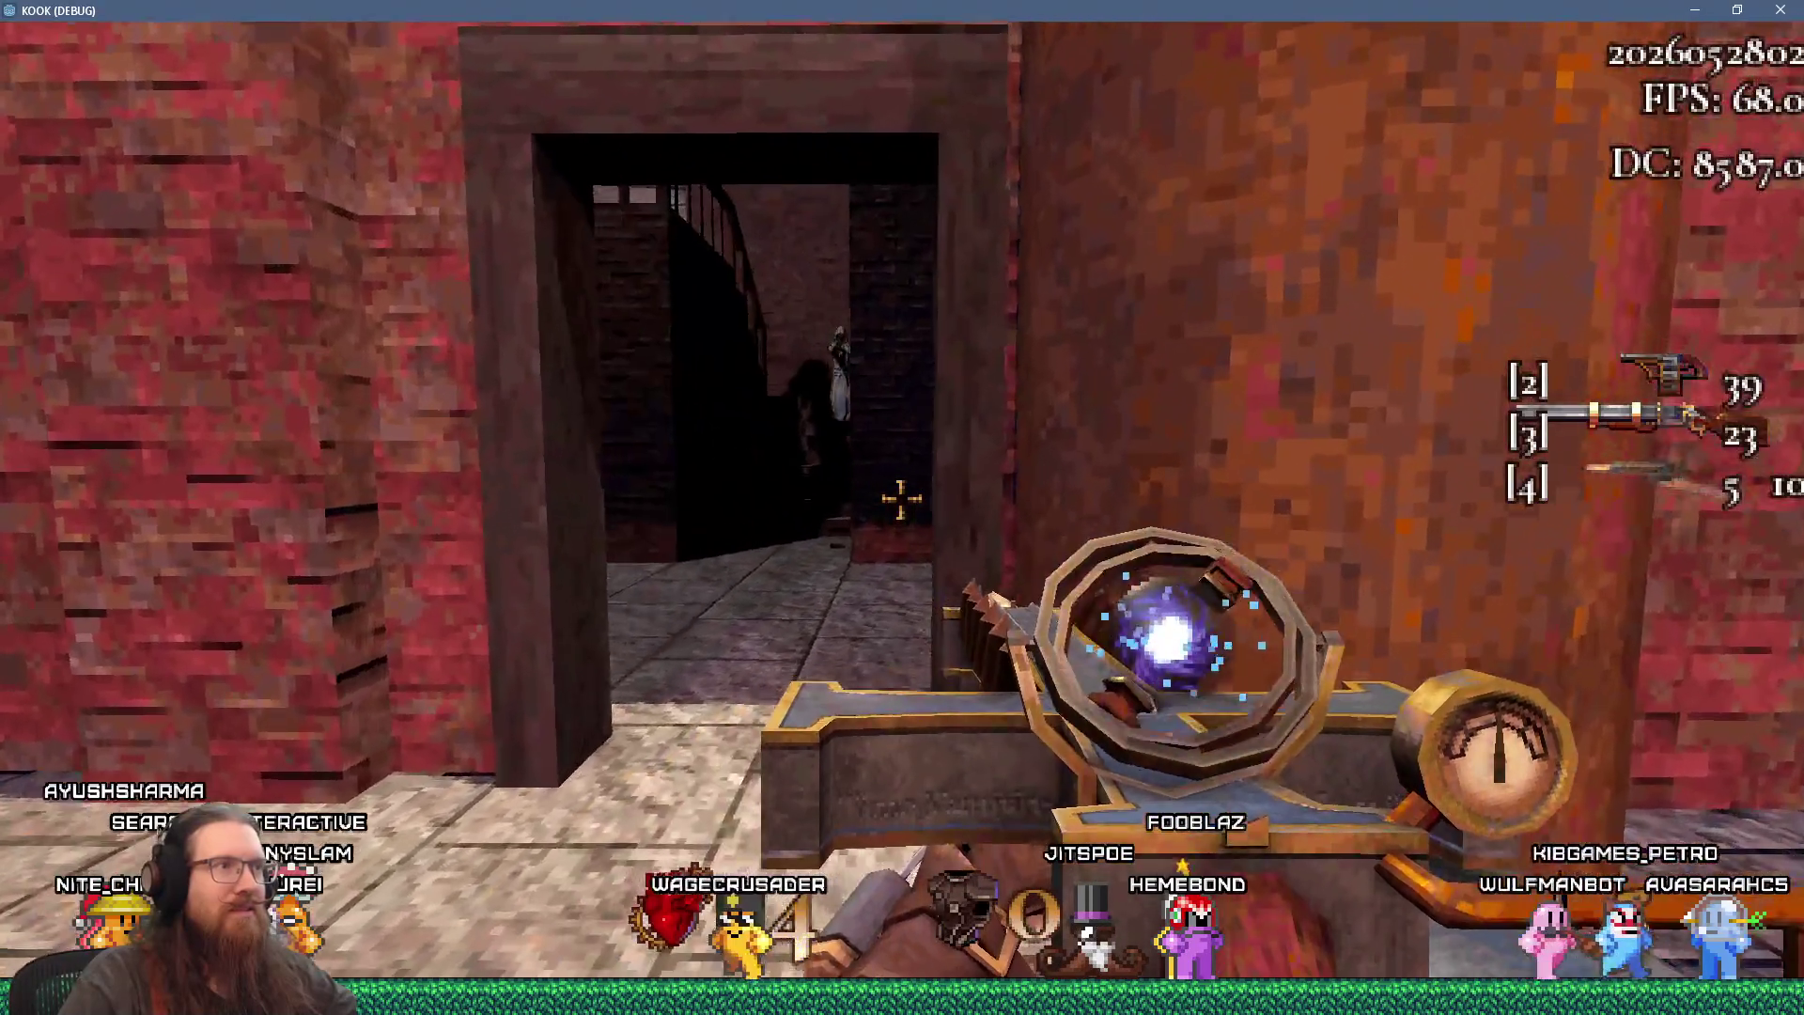
left_click(902, 498)
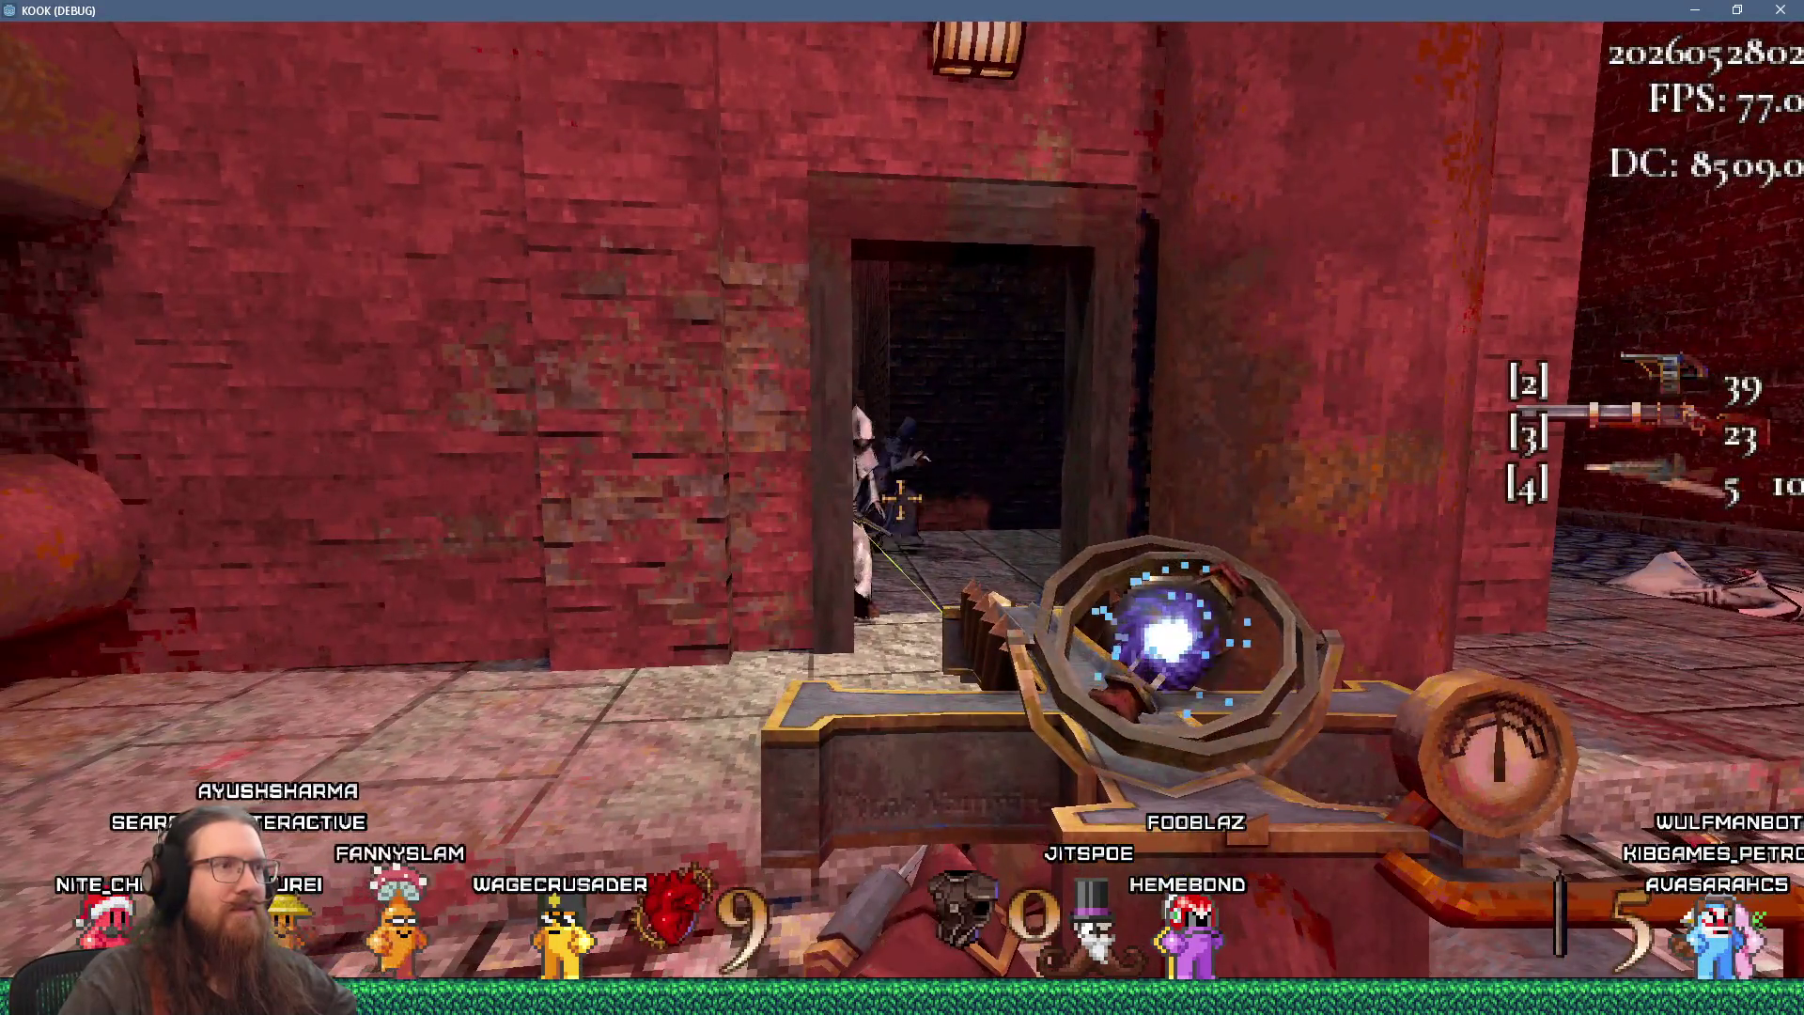
left_click(902, 498)
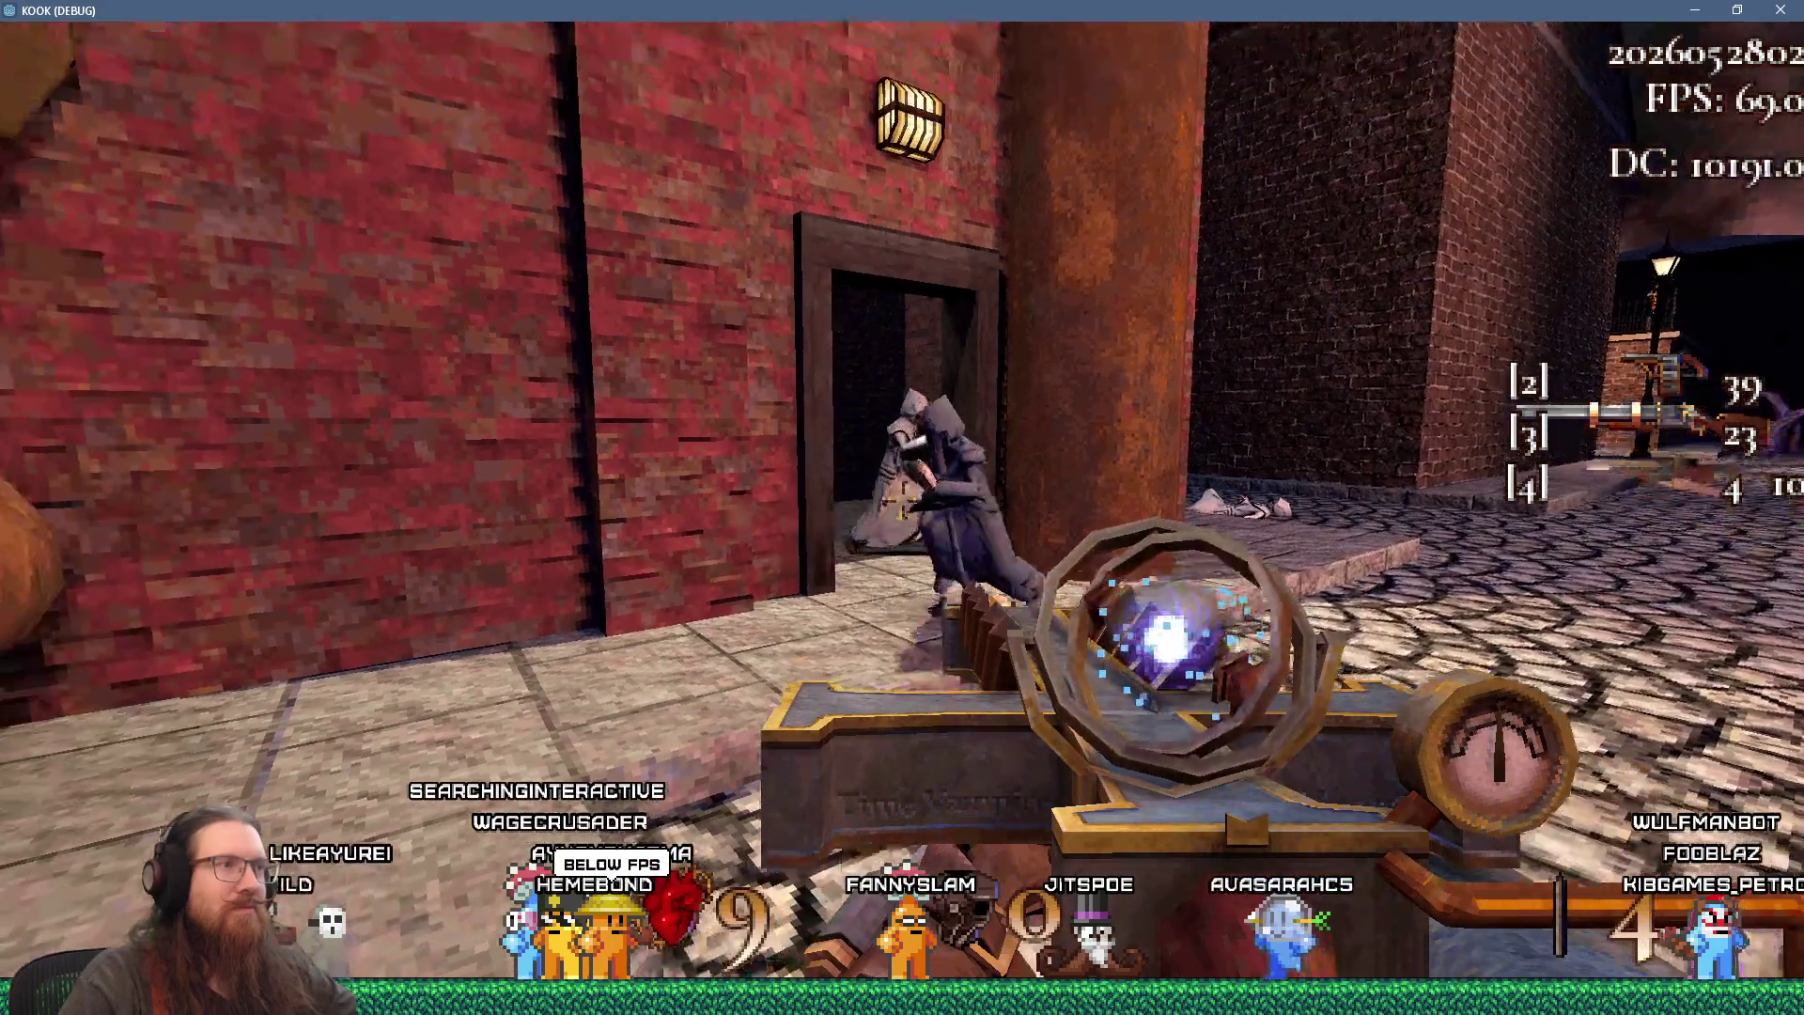
left_click(901, 501)
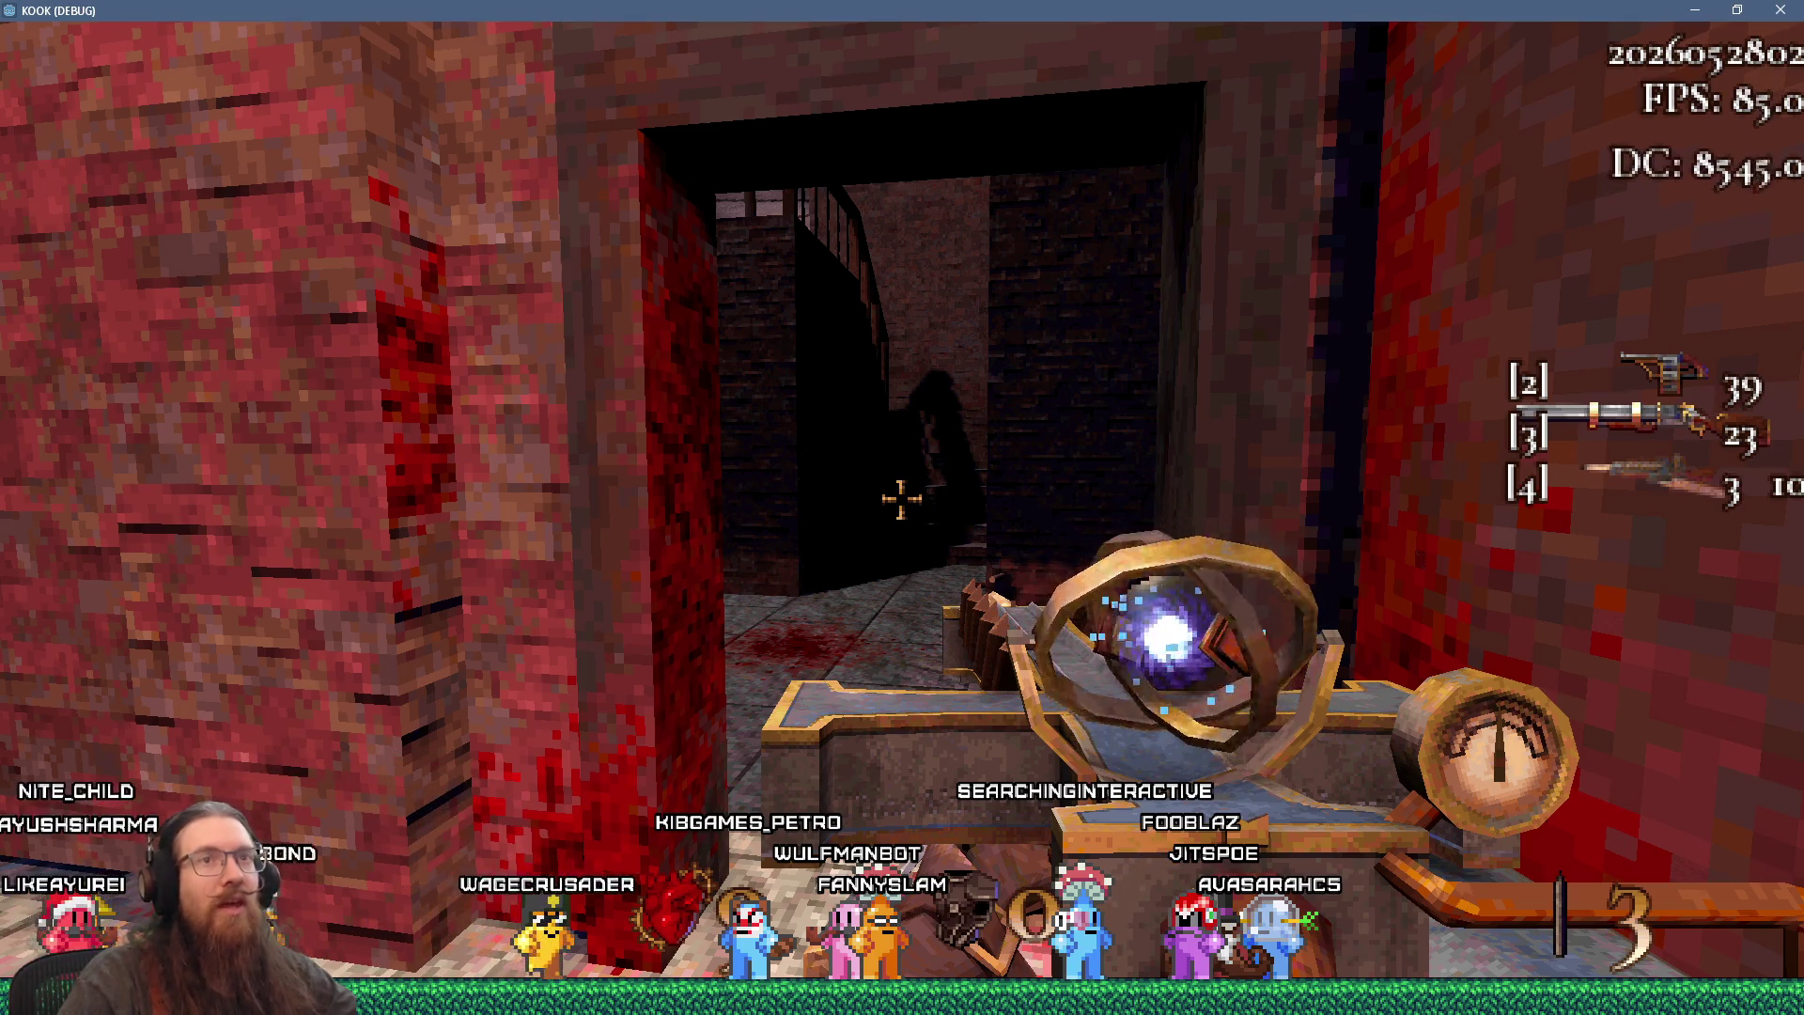
- Move through the doorway and stairwell toward the ledge until shot by a cultist
key("a")
key("w")
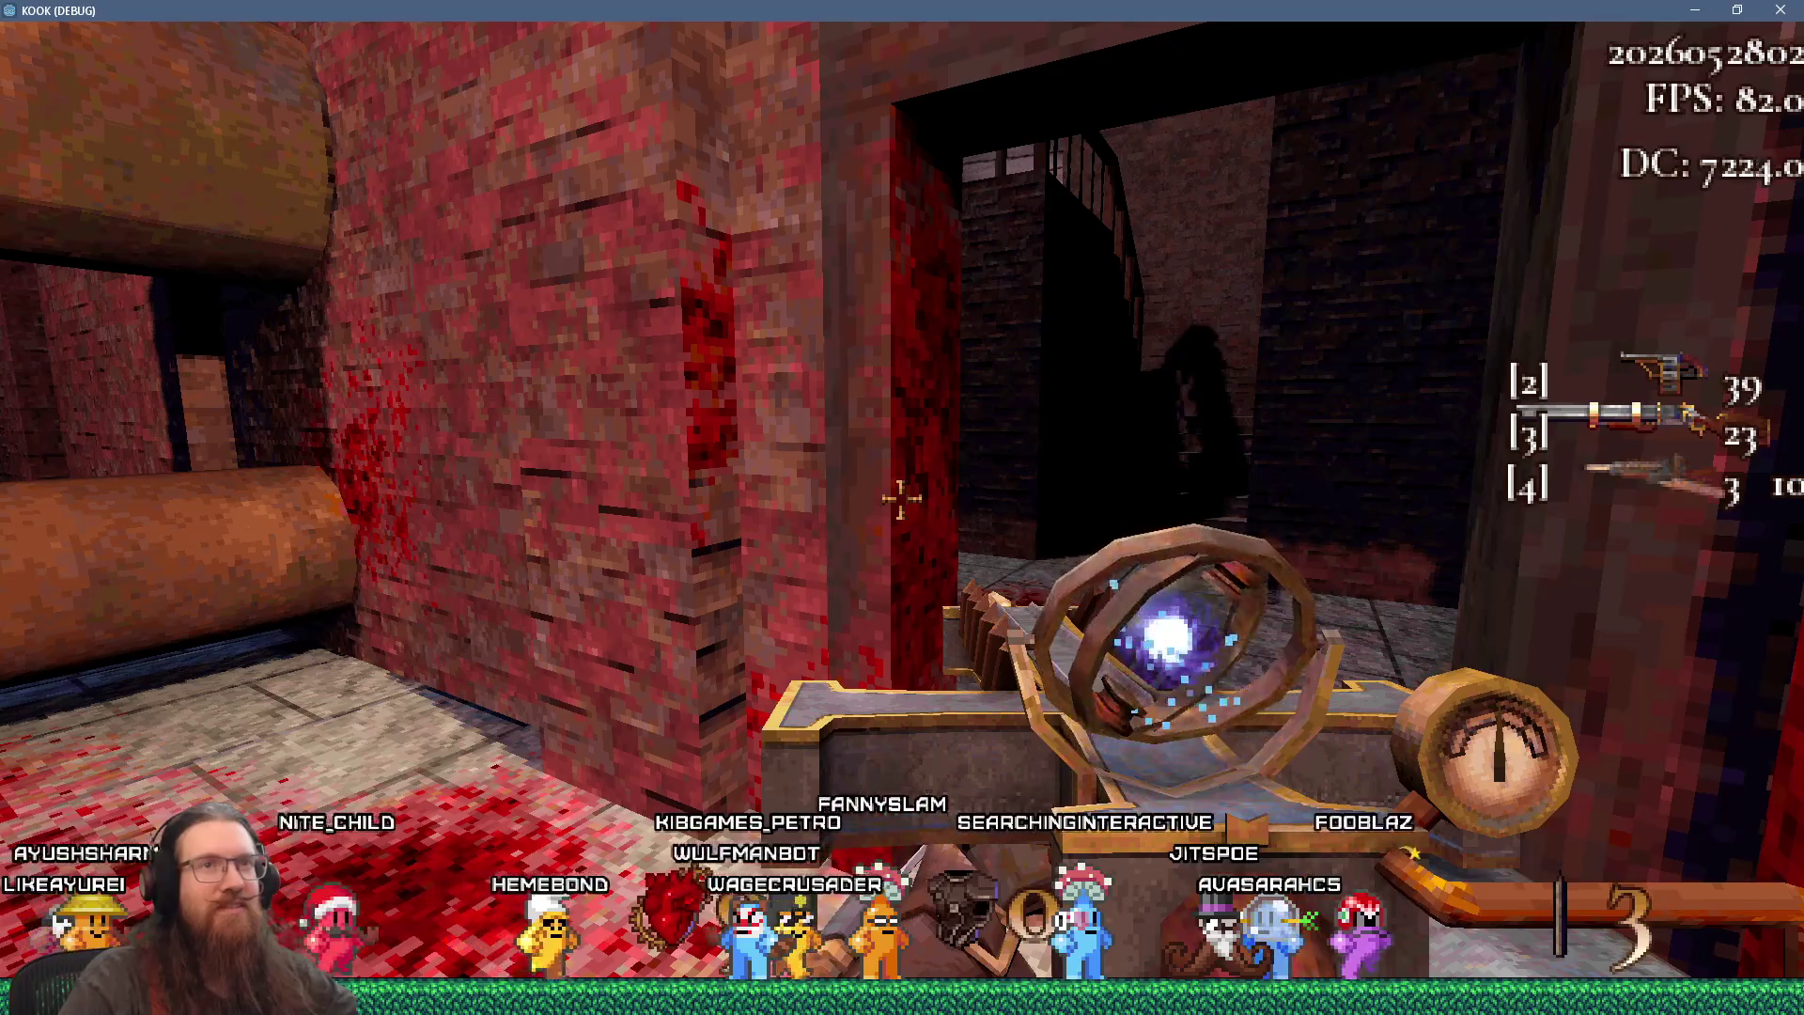
key("w")
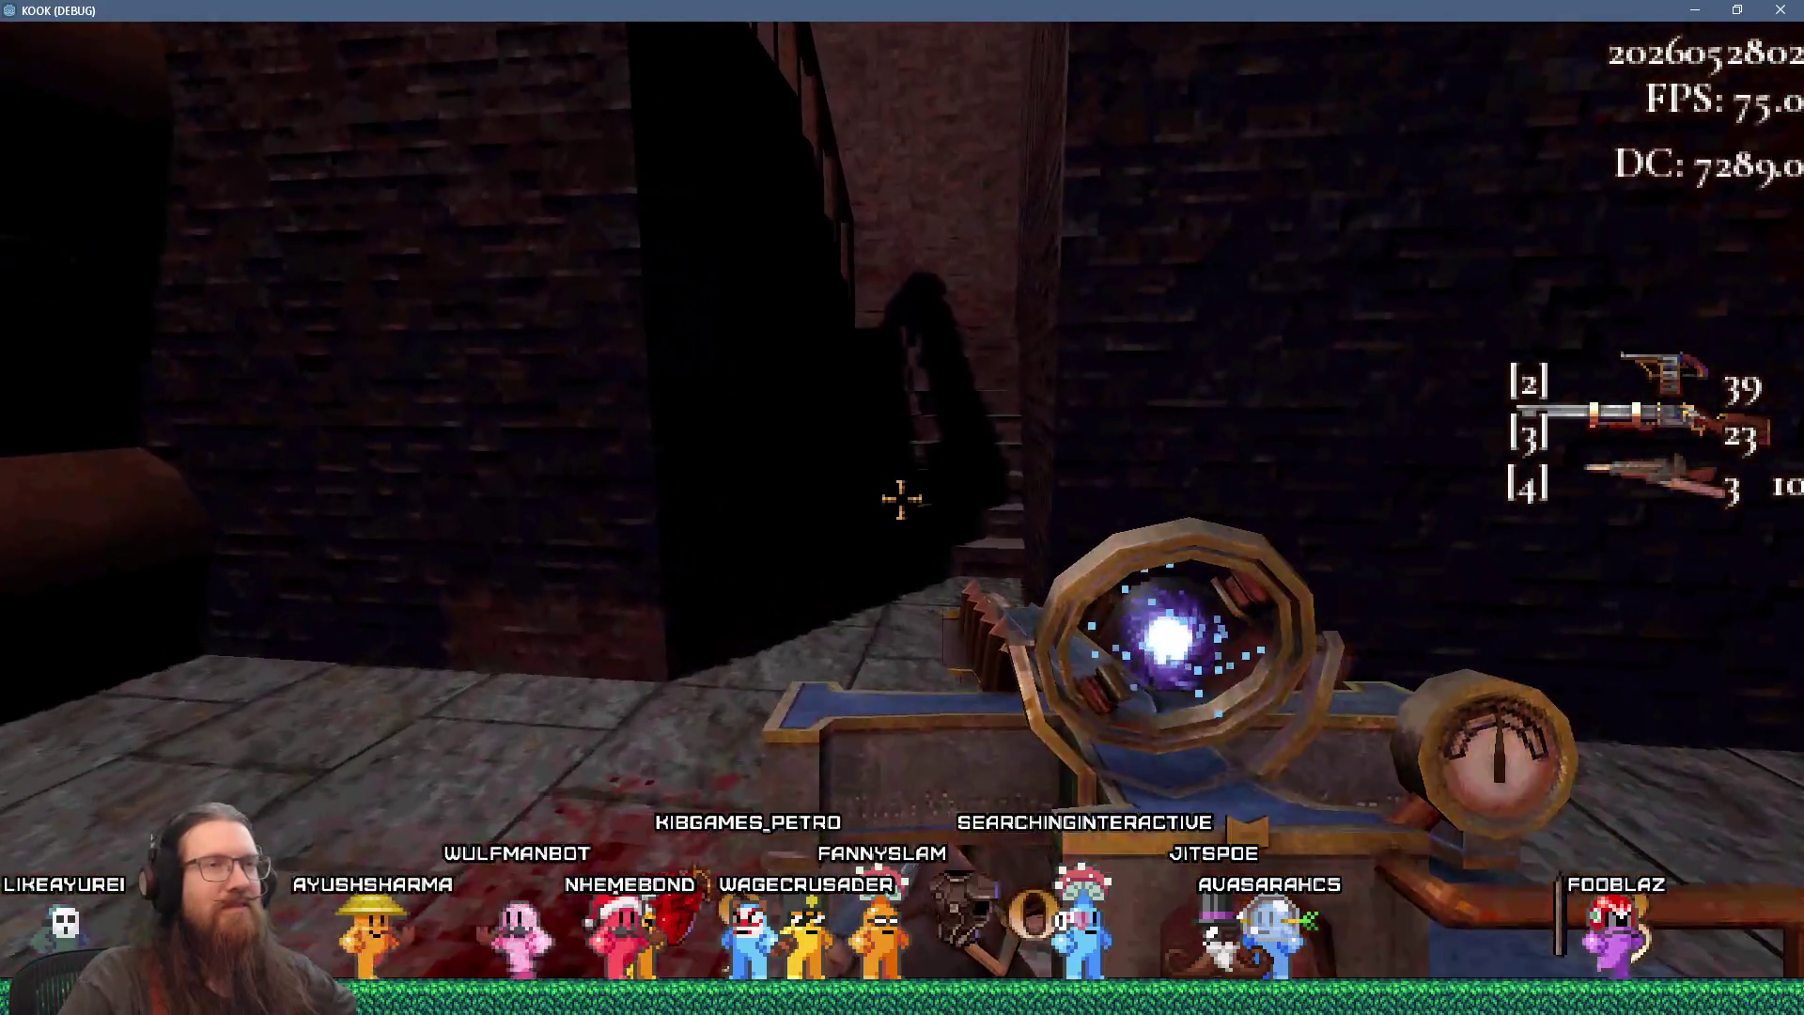
key("s")
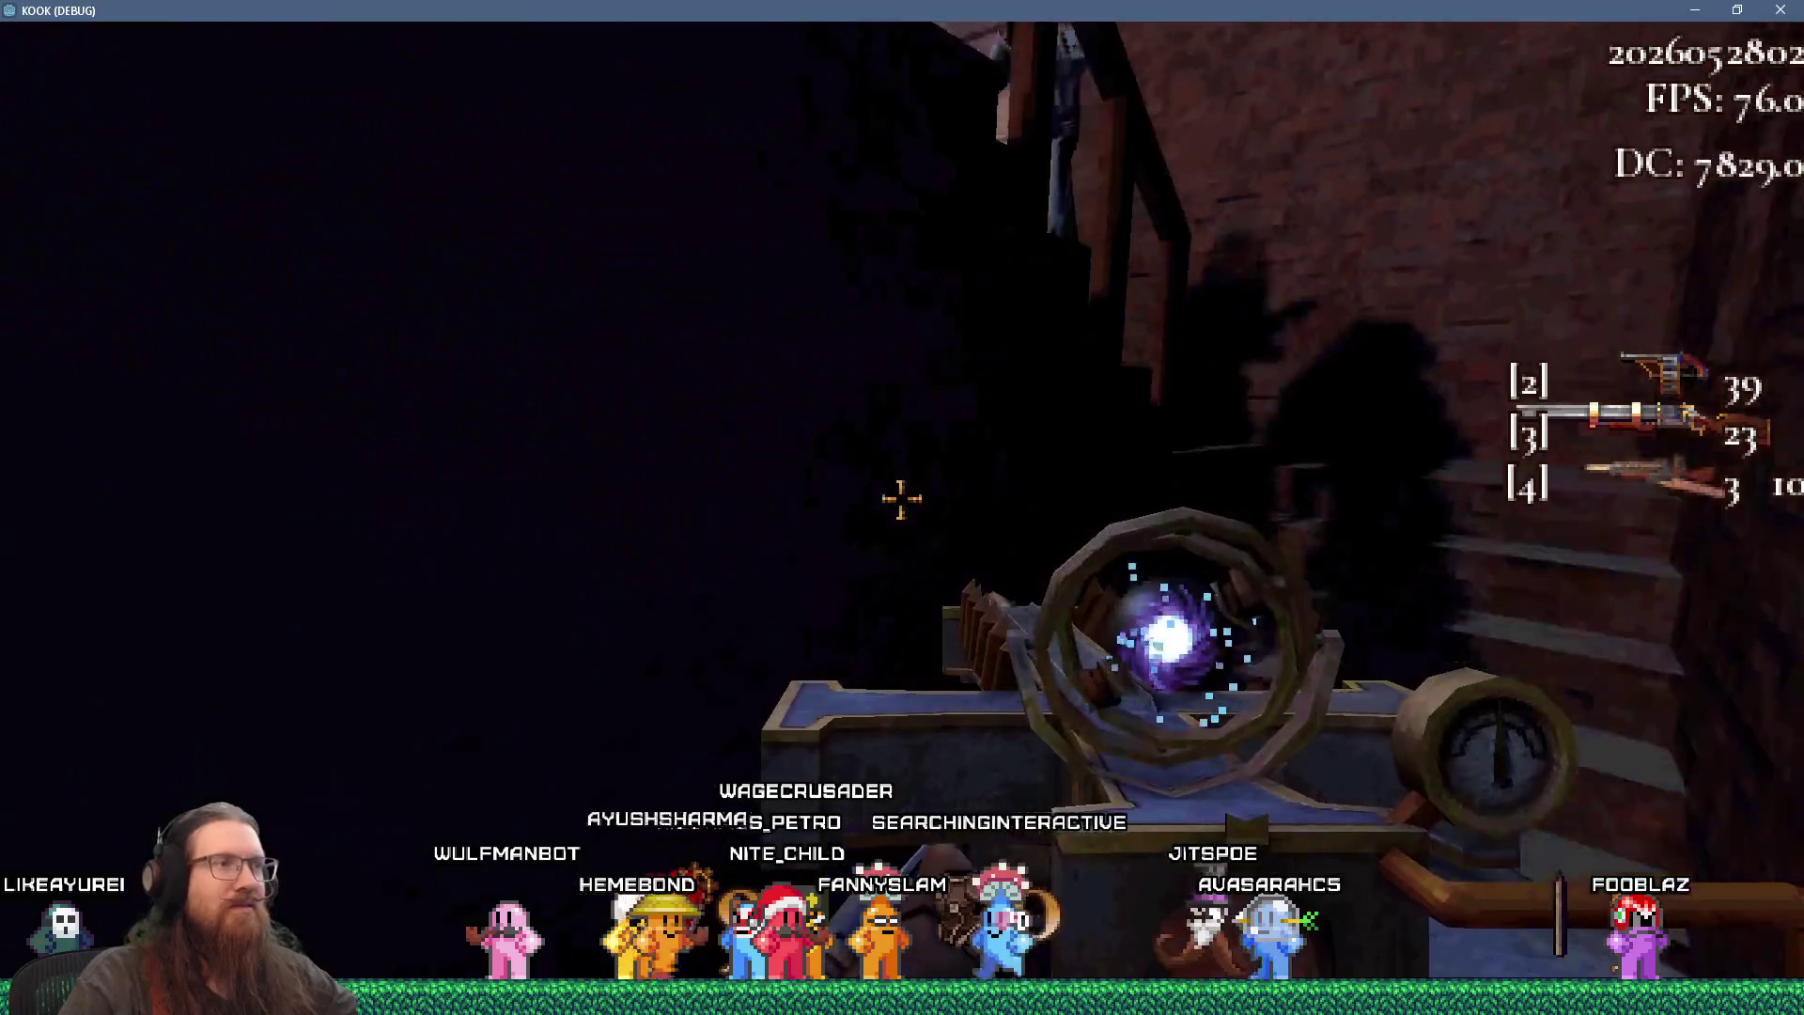
key("s")
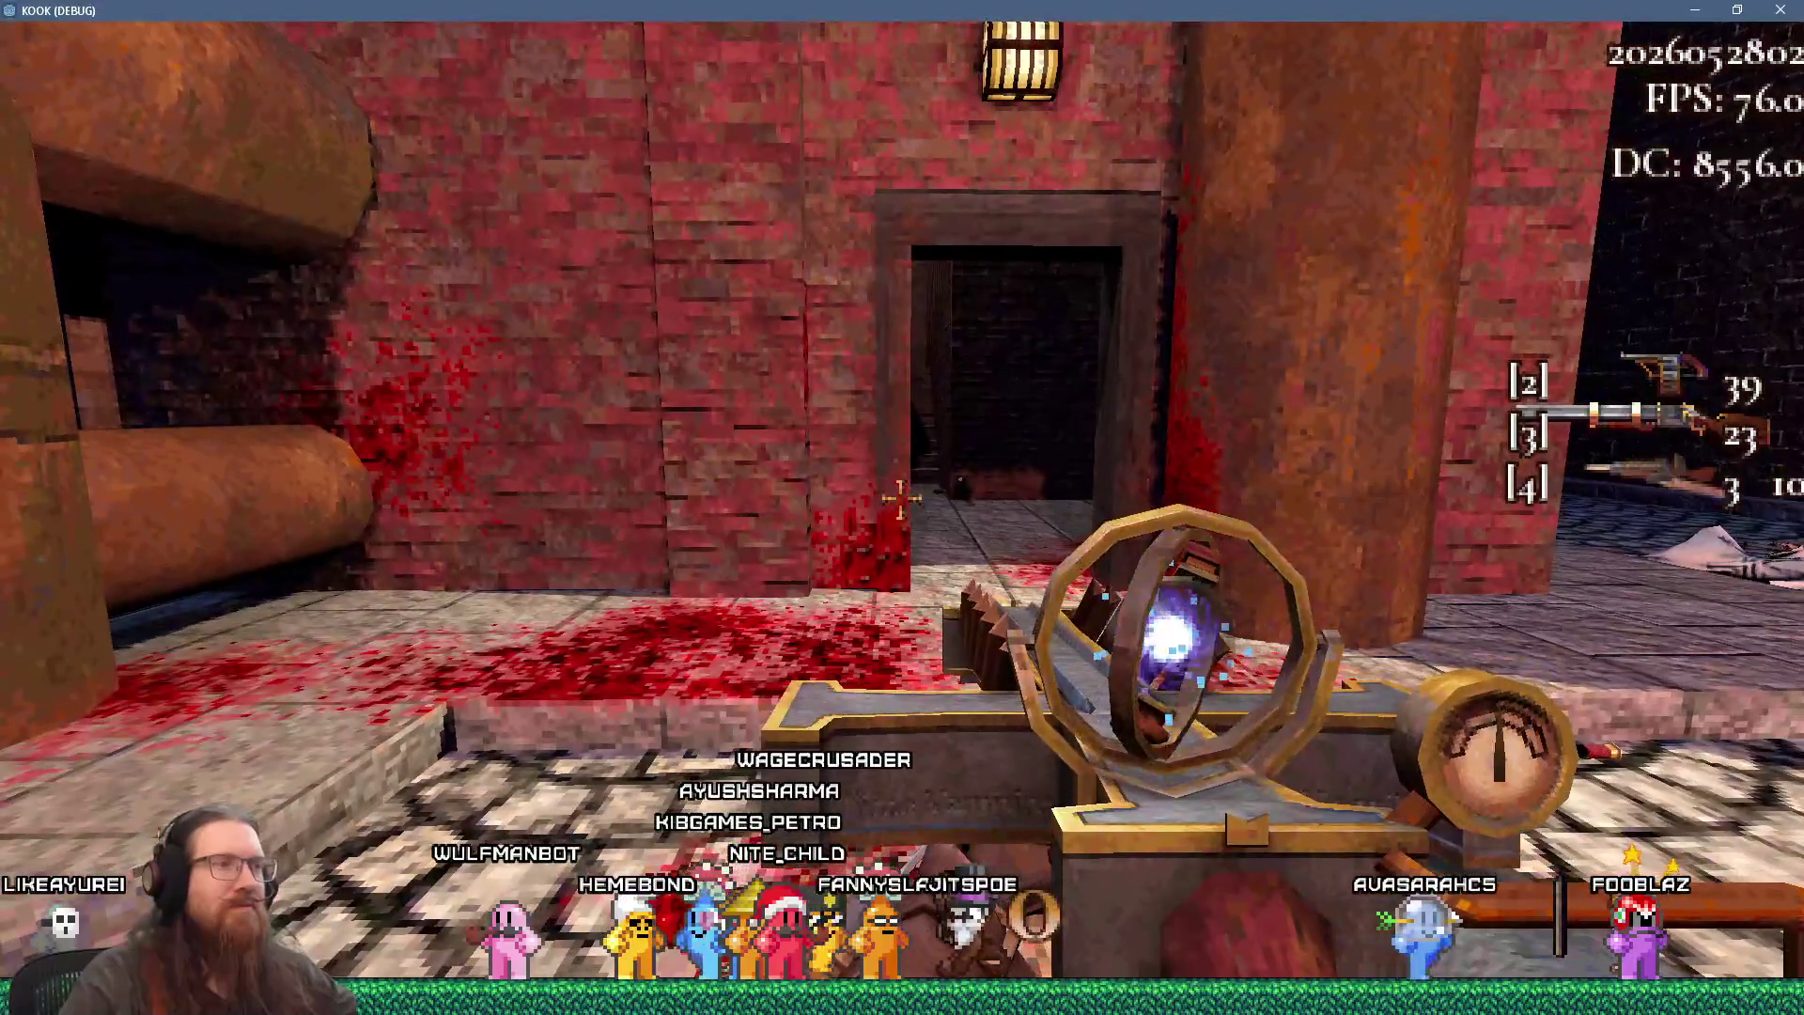
key("w")
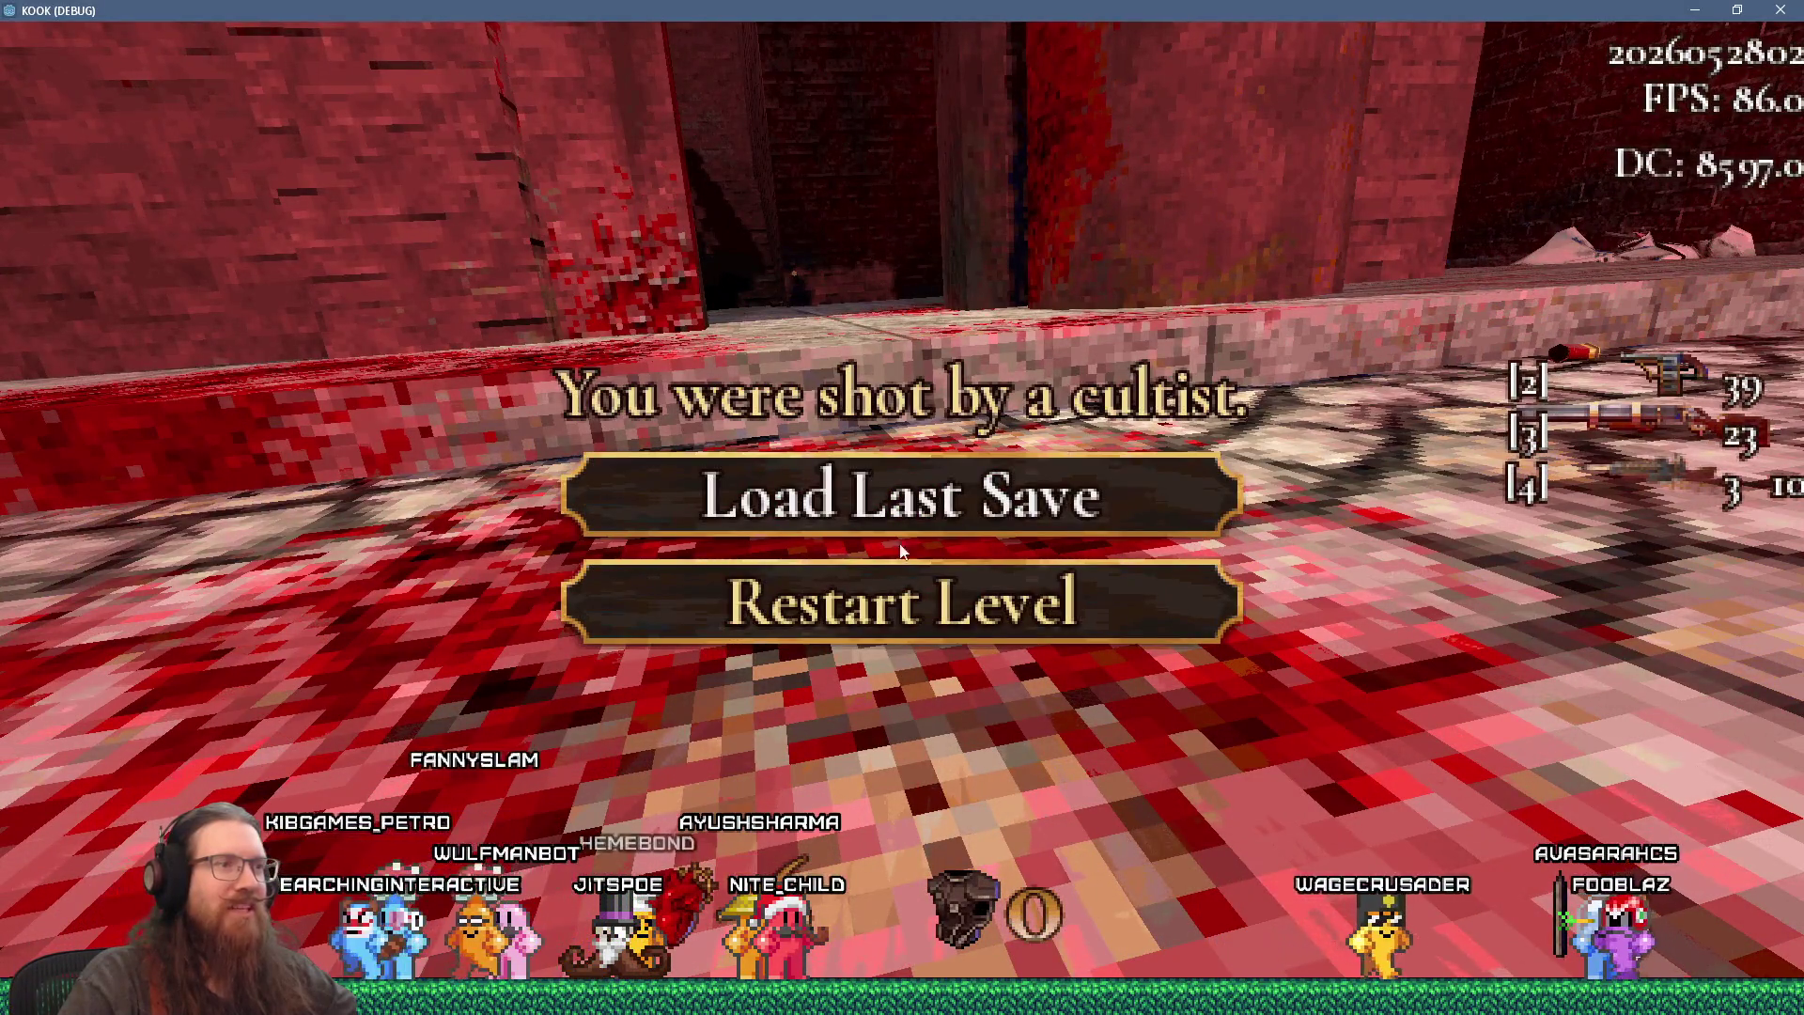
- Restart the level and walk past the wooden door to pick up the shotgun
left_click(895, 606)
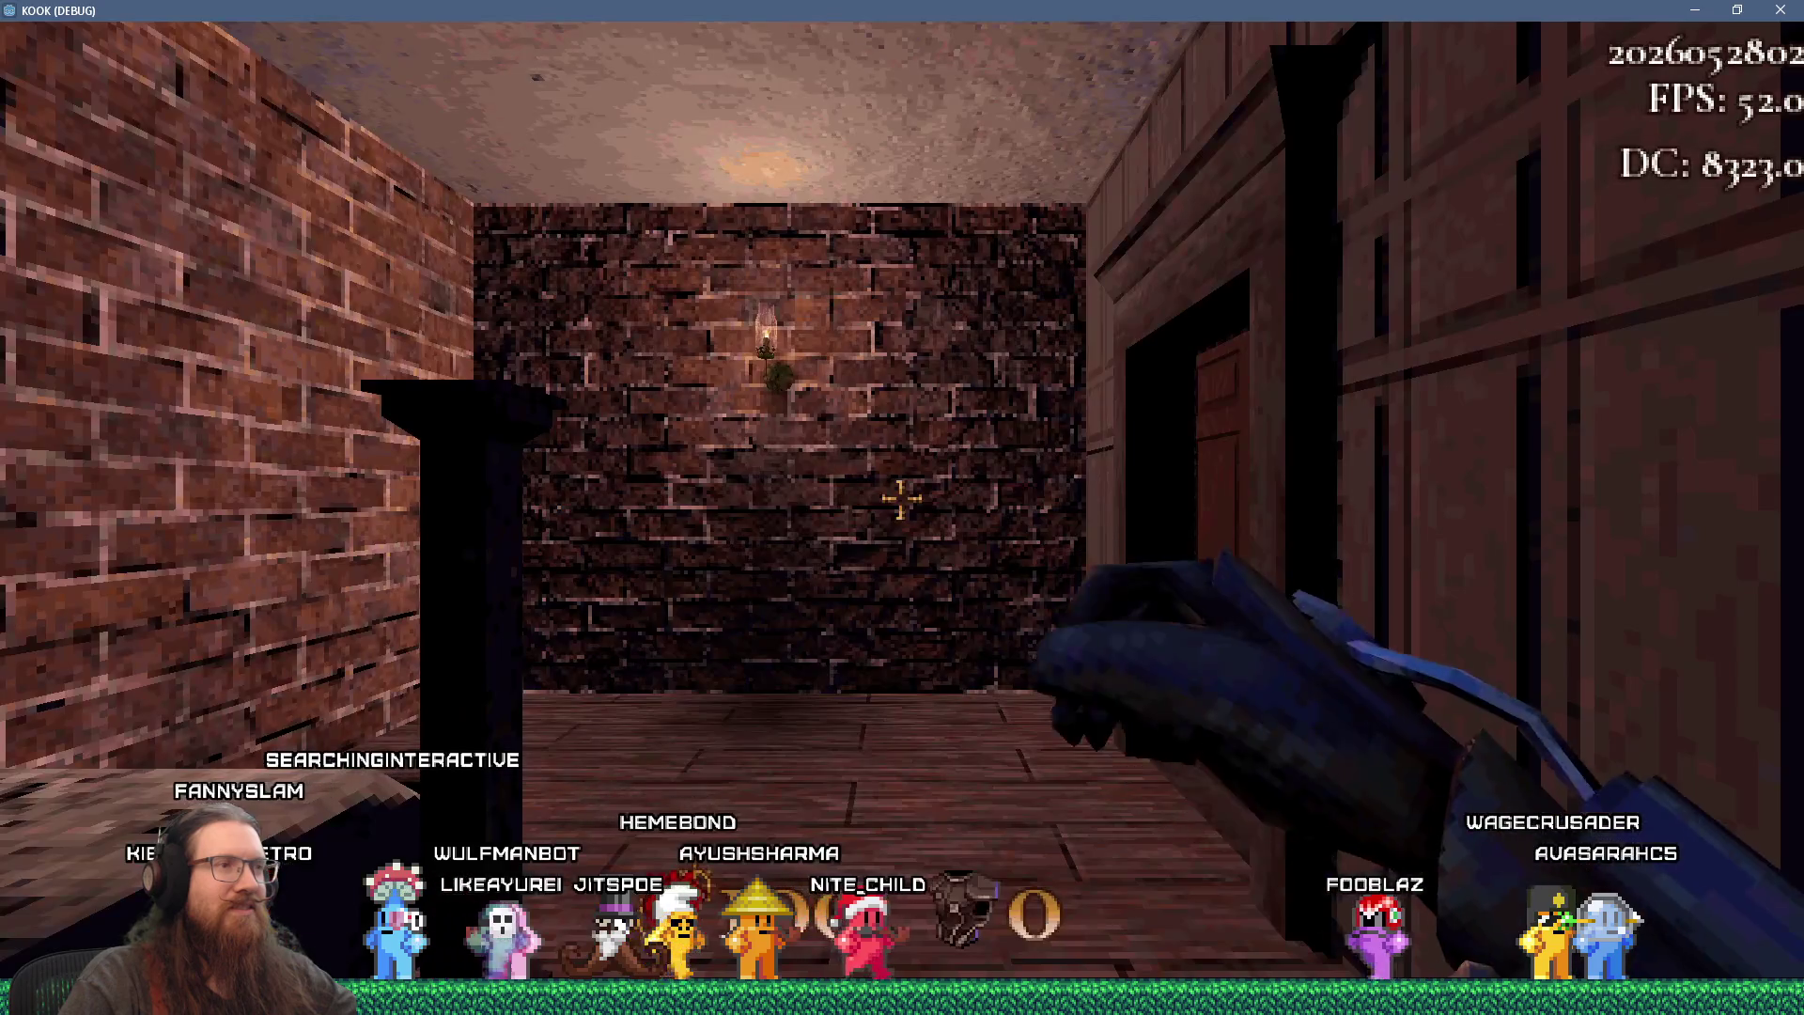
key("w")
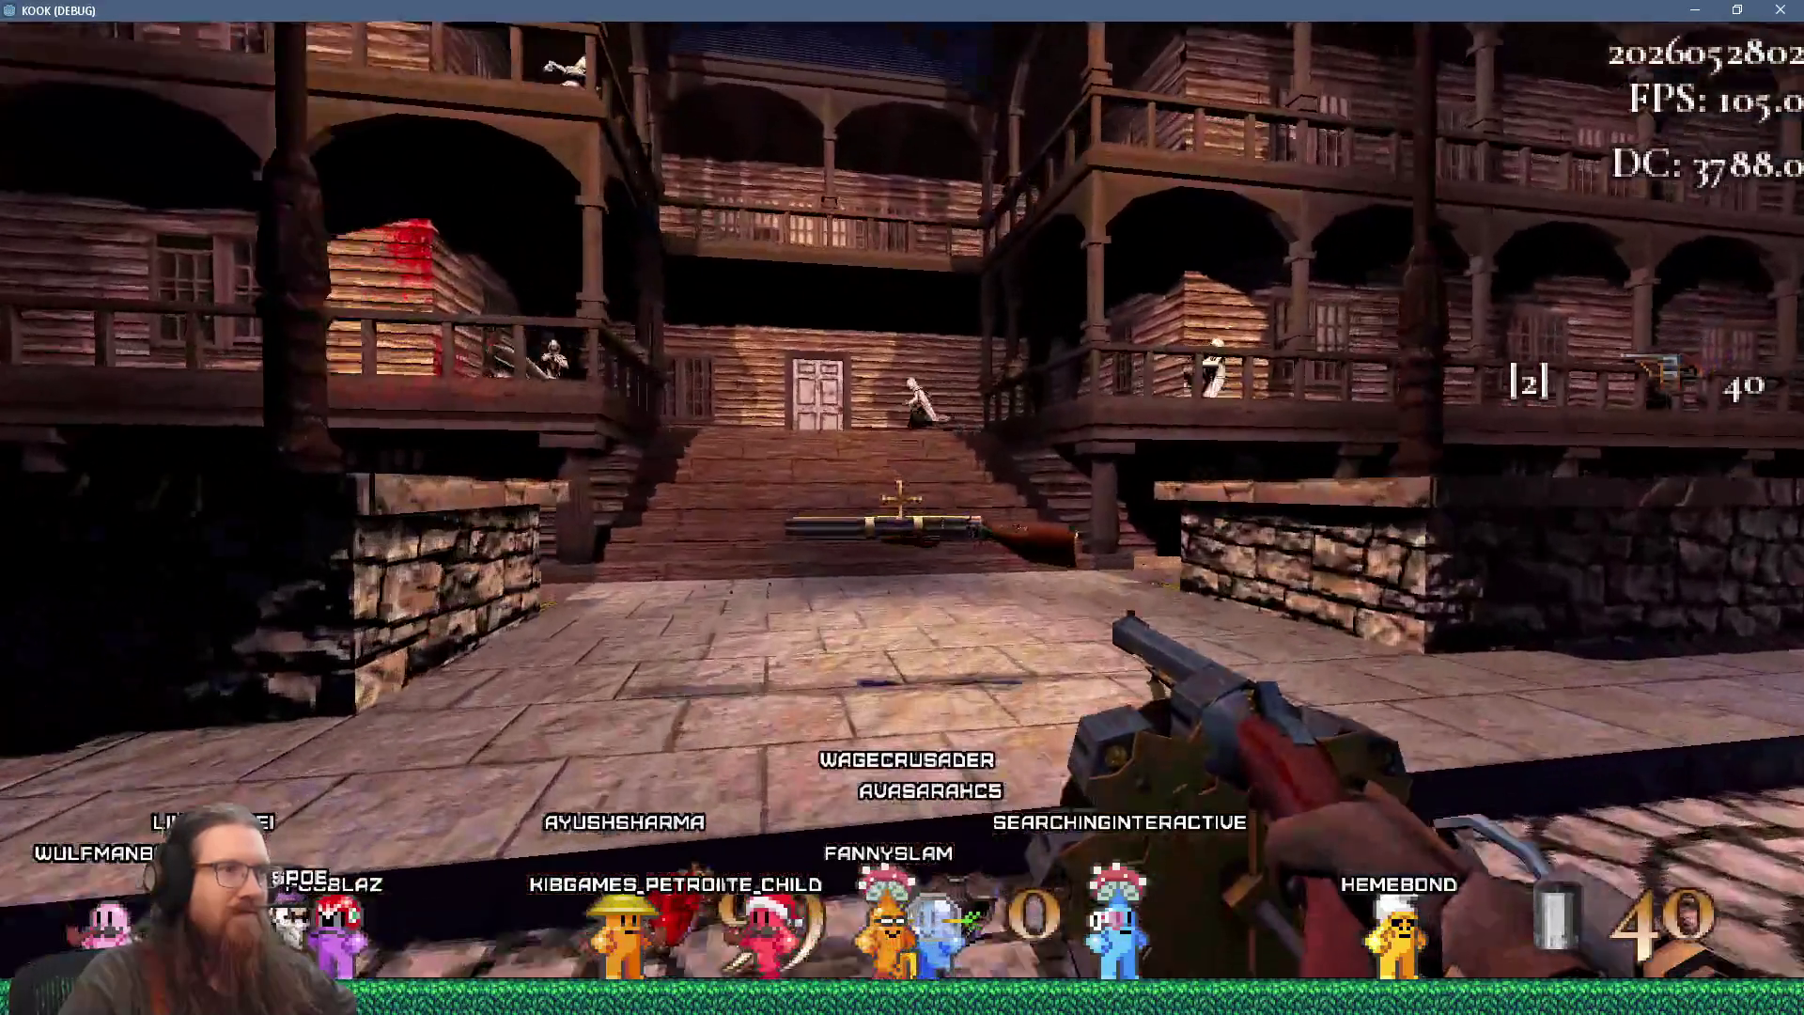
key("w")
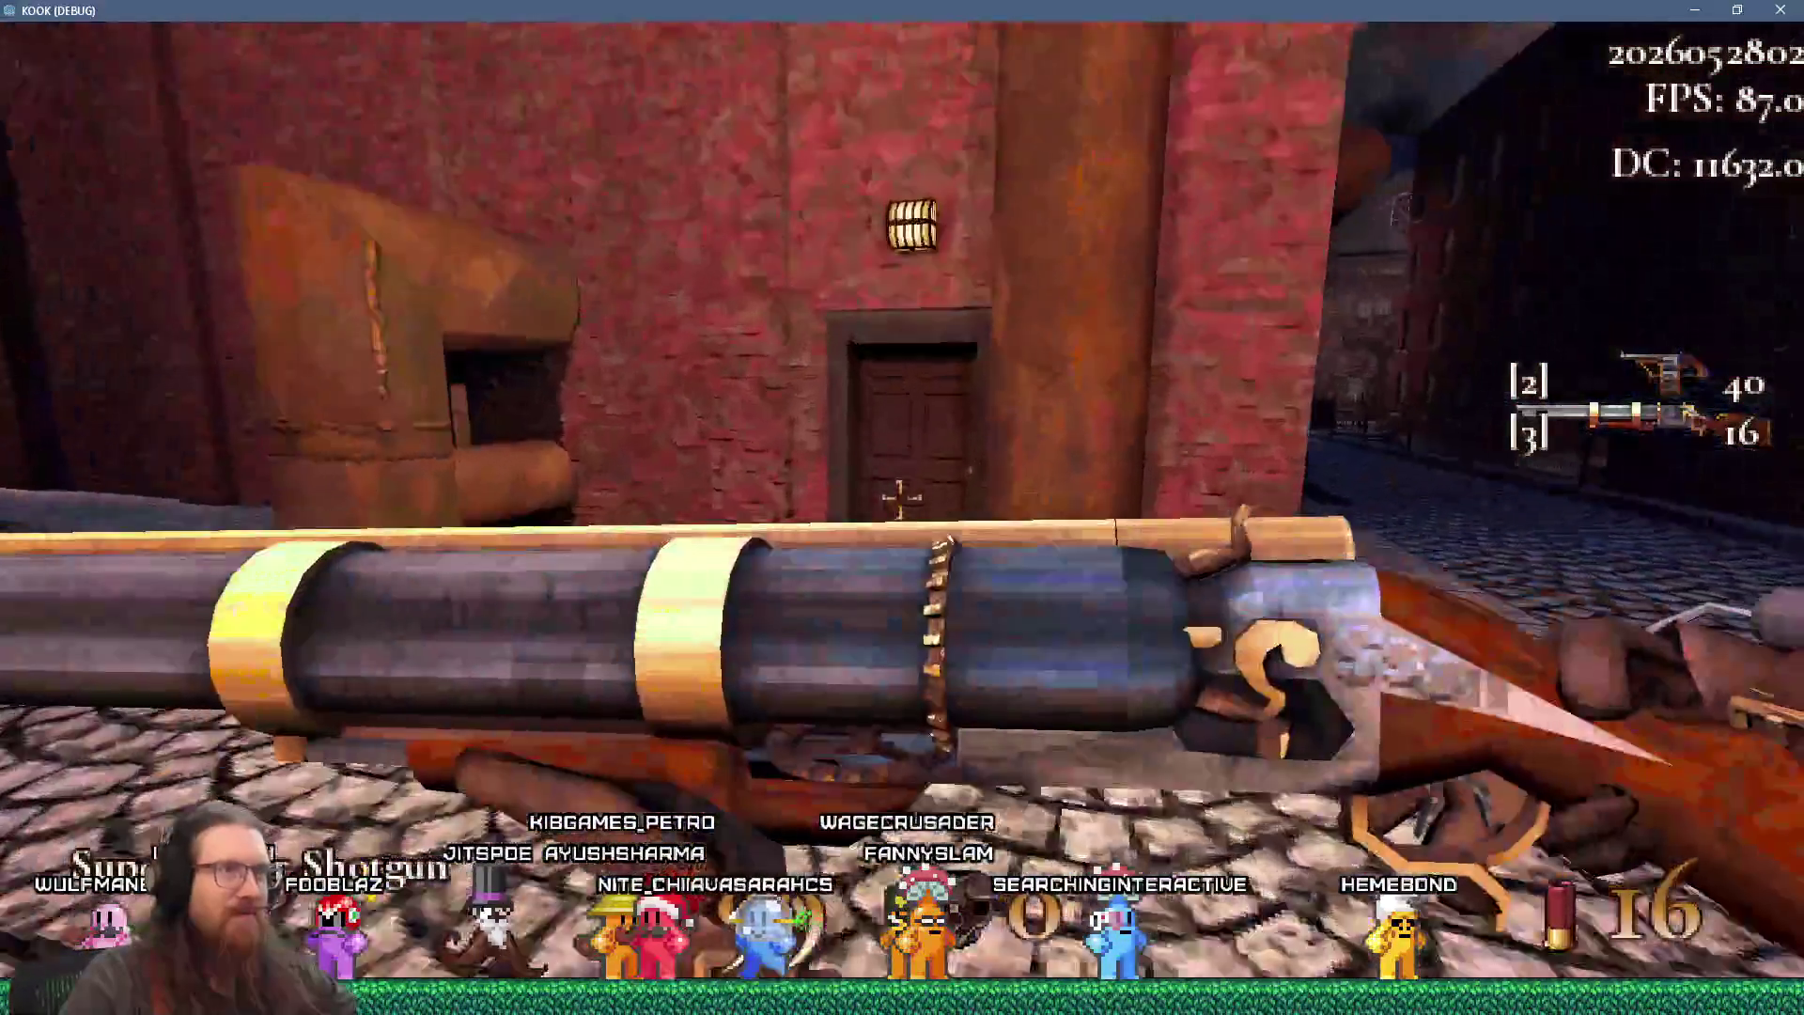
- Fire through the courtyard and dark stone area, killing the hooded cultist
left_click(902, 507)
key("w")
left_click(900, 498)
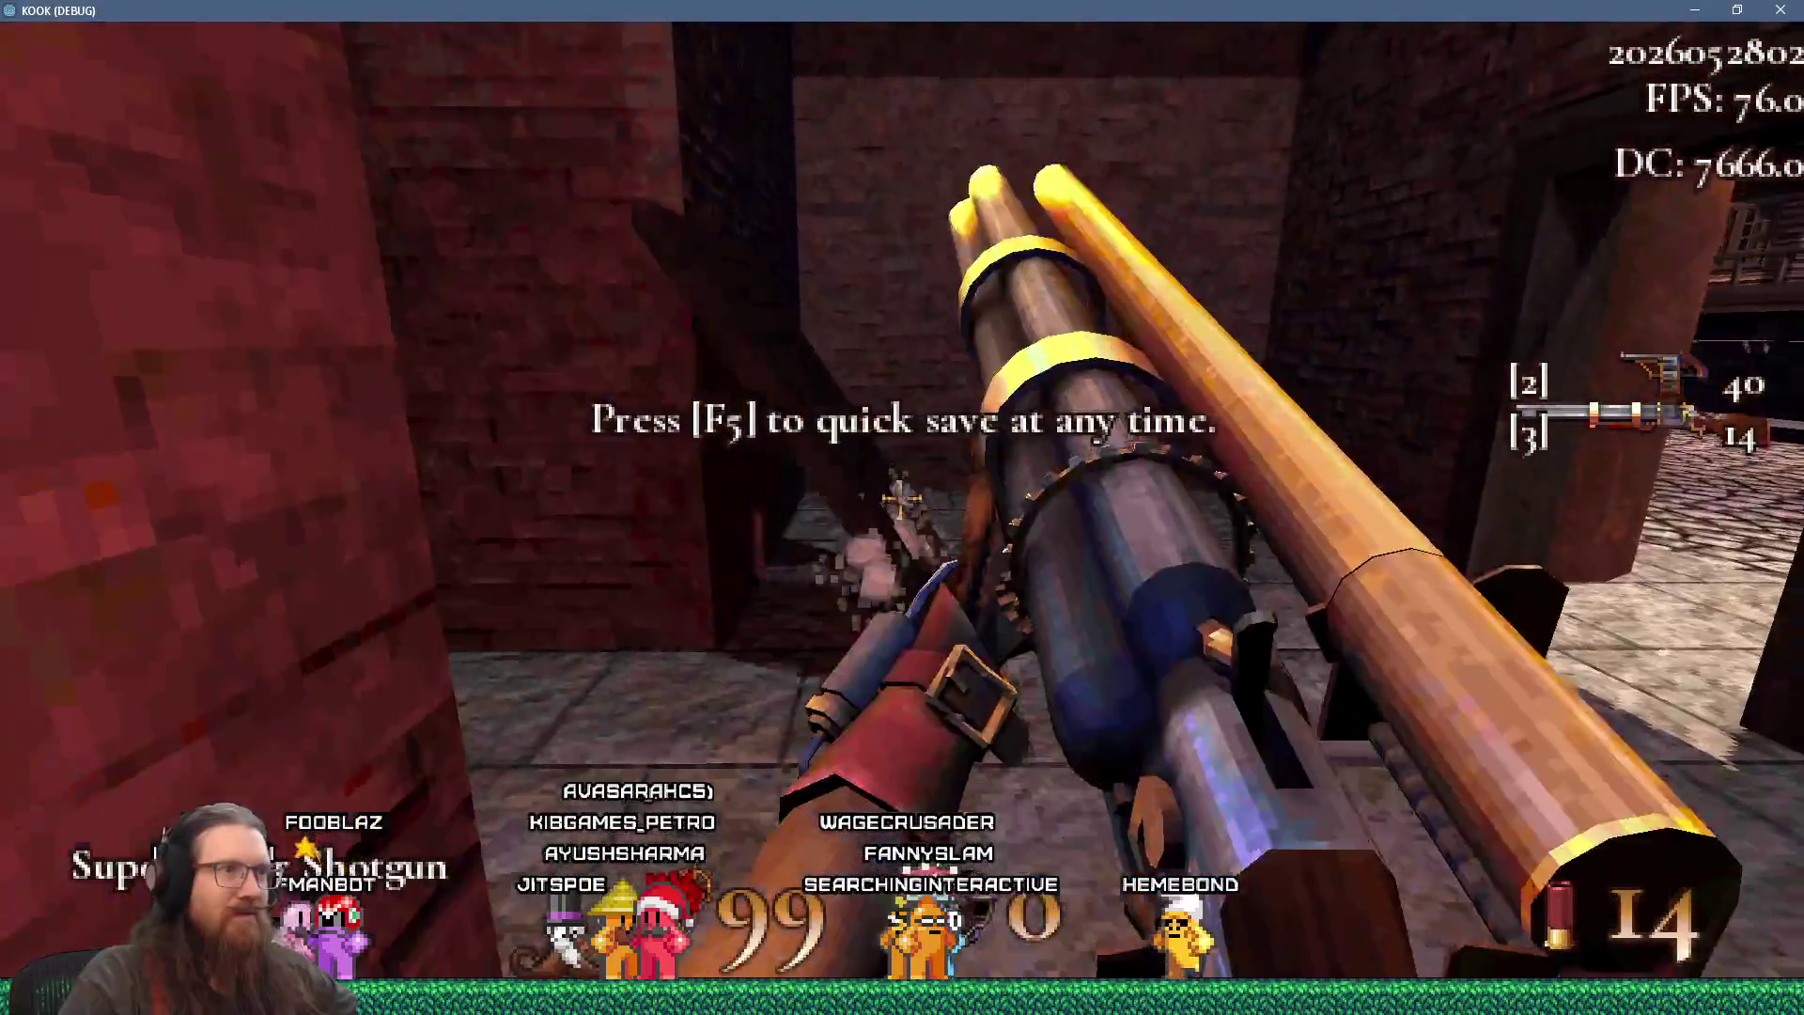
left_click(900, 498)
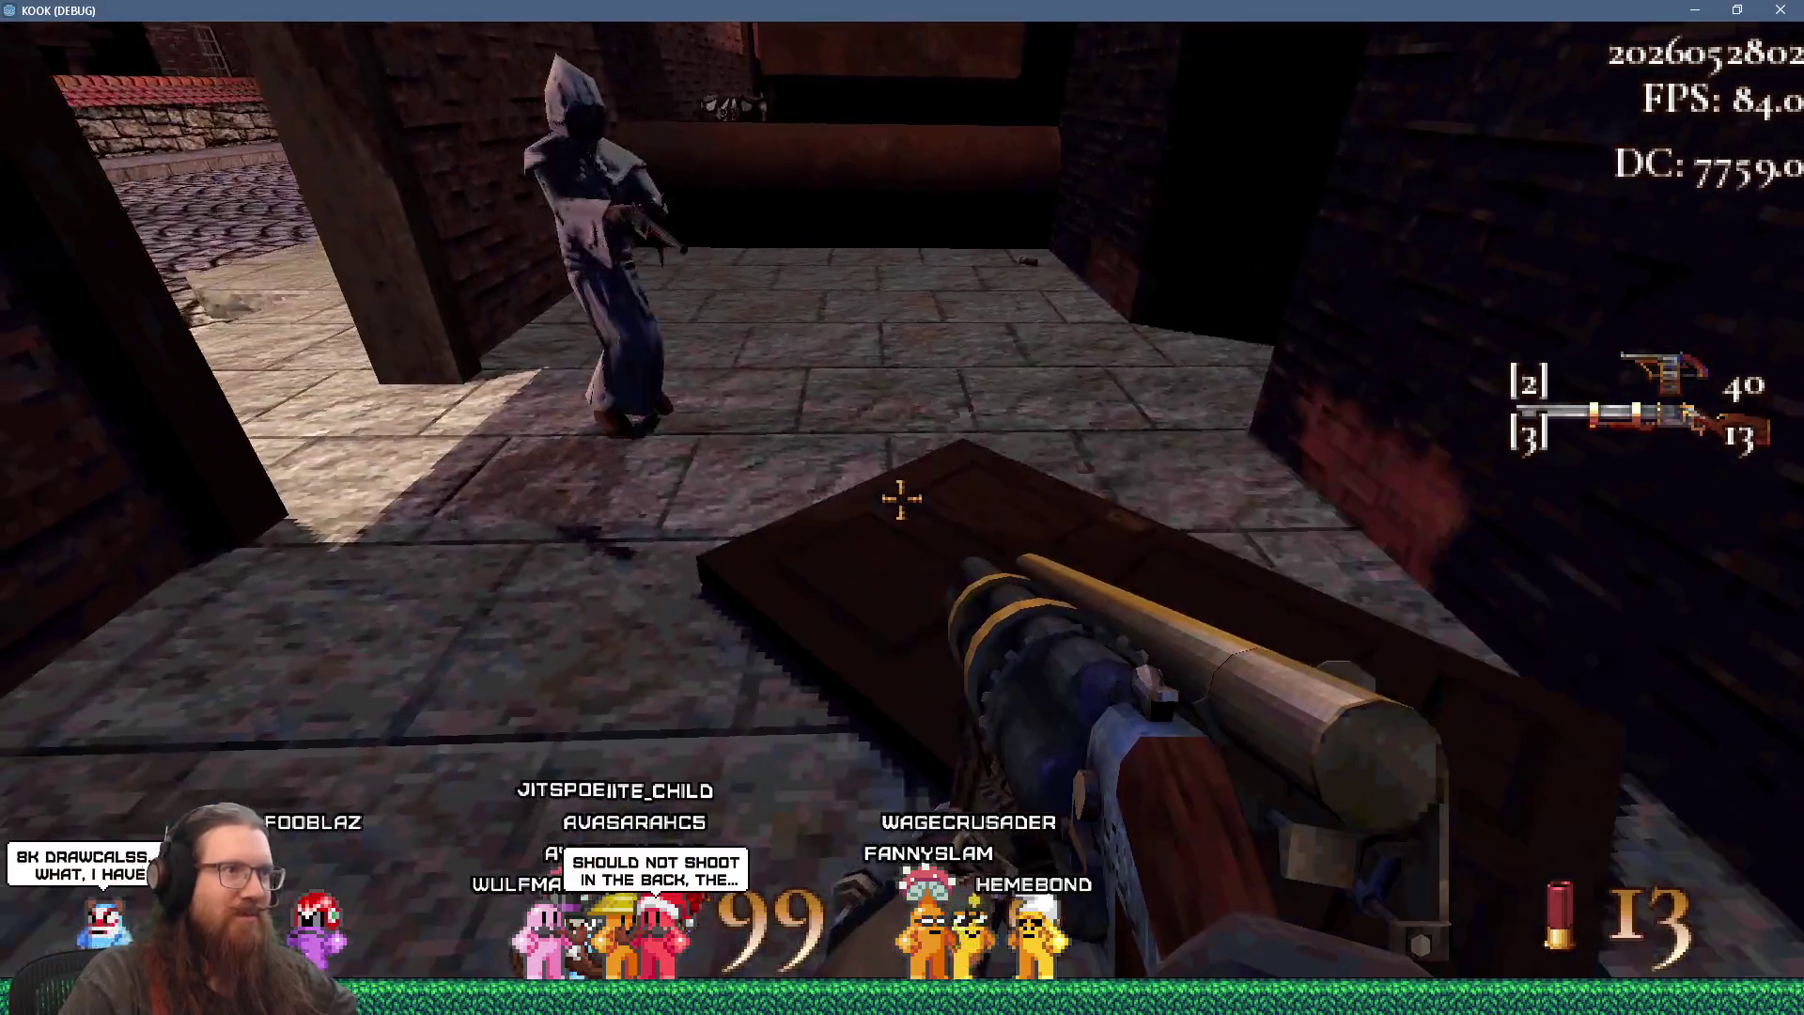
left_click(900, 498)
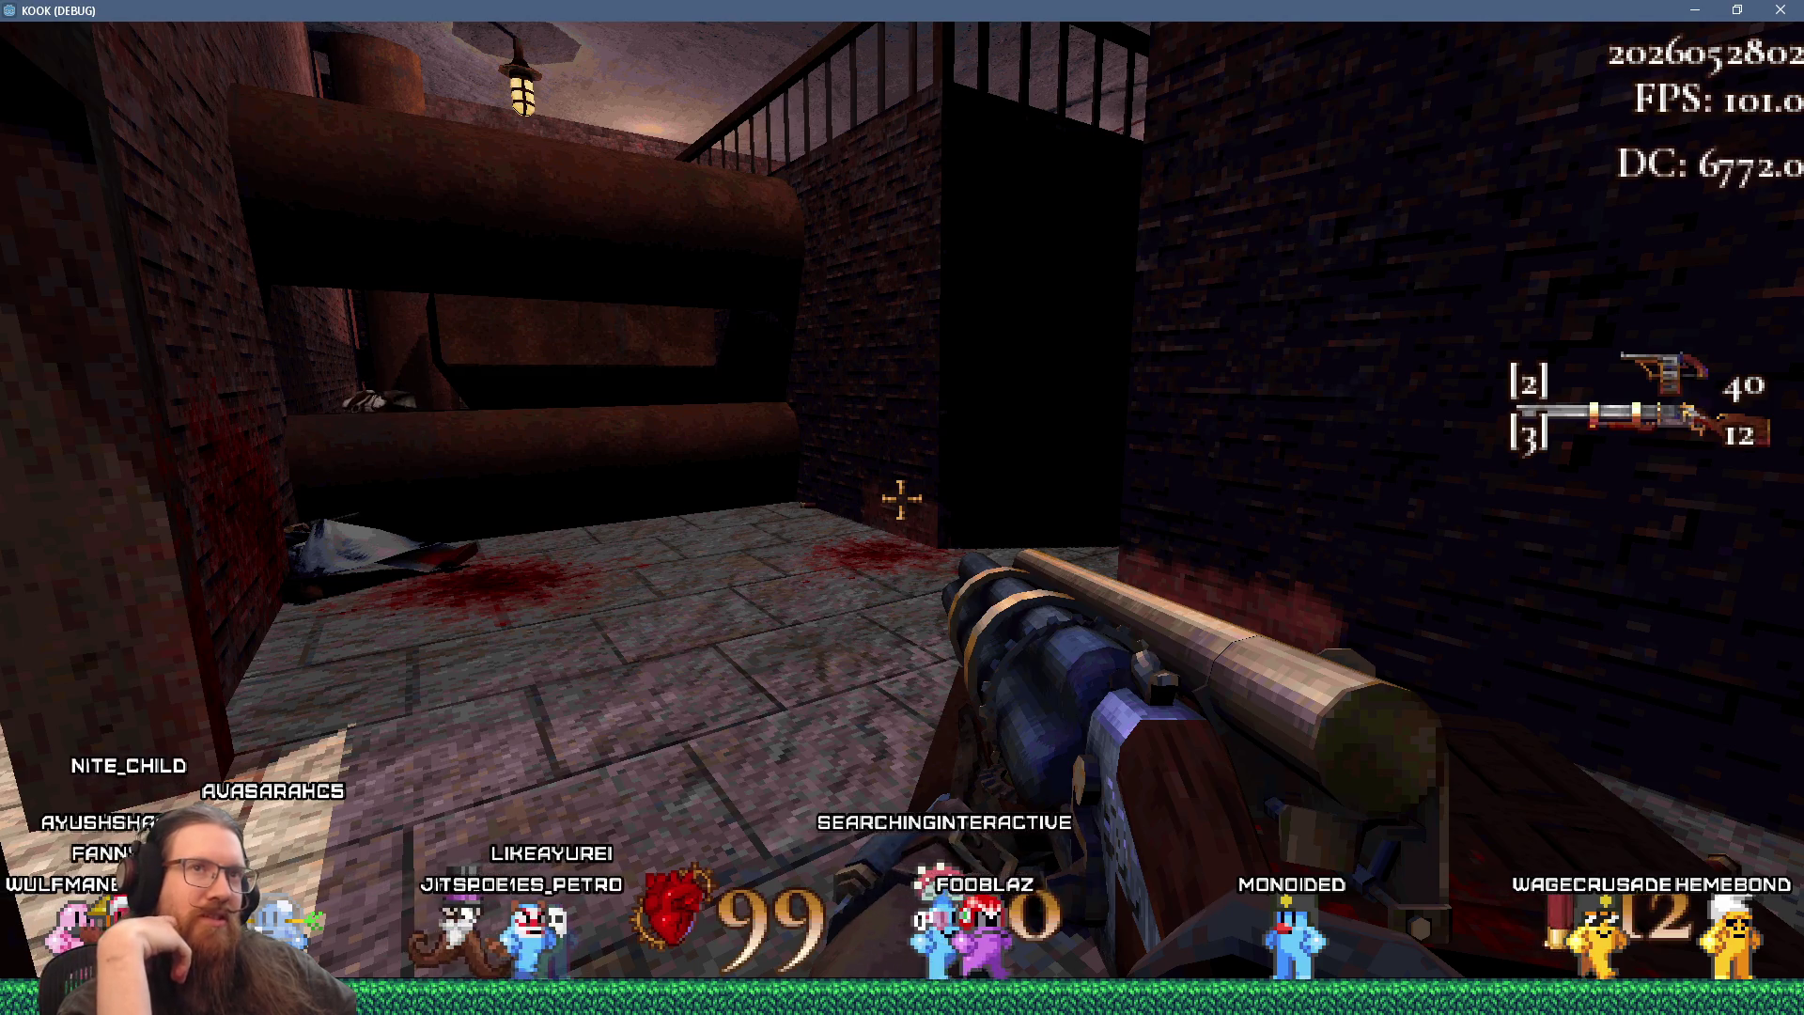
- Turn off Dynamic Object Shadows in the pause menu's Video Settings and resume play
key("Escape")
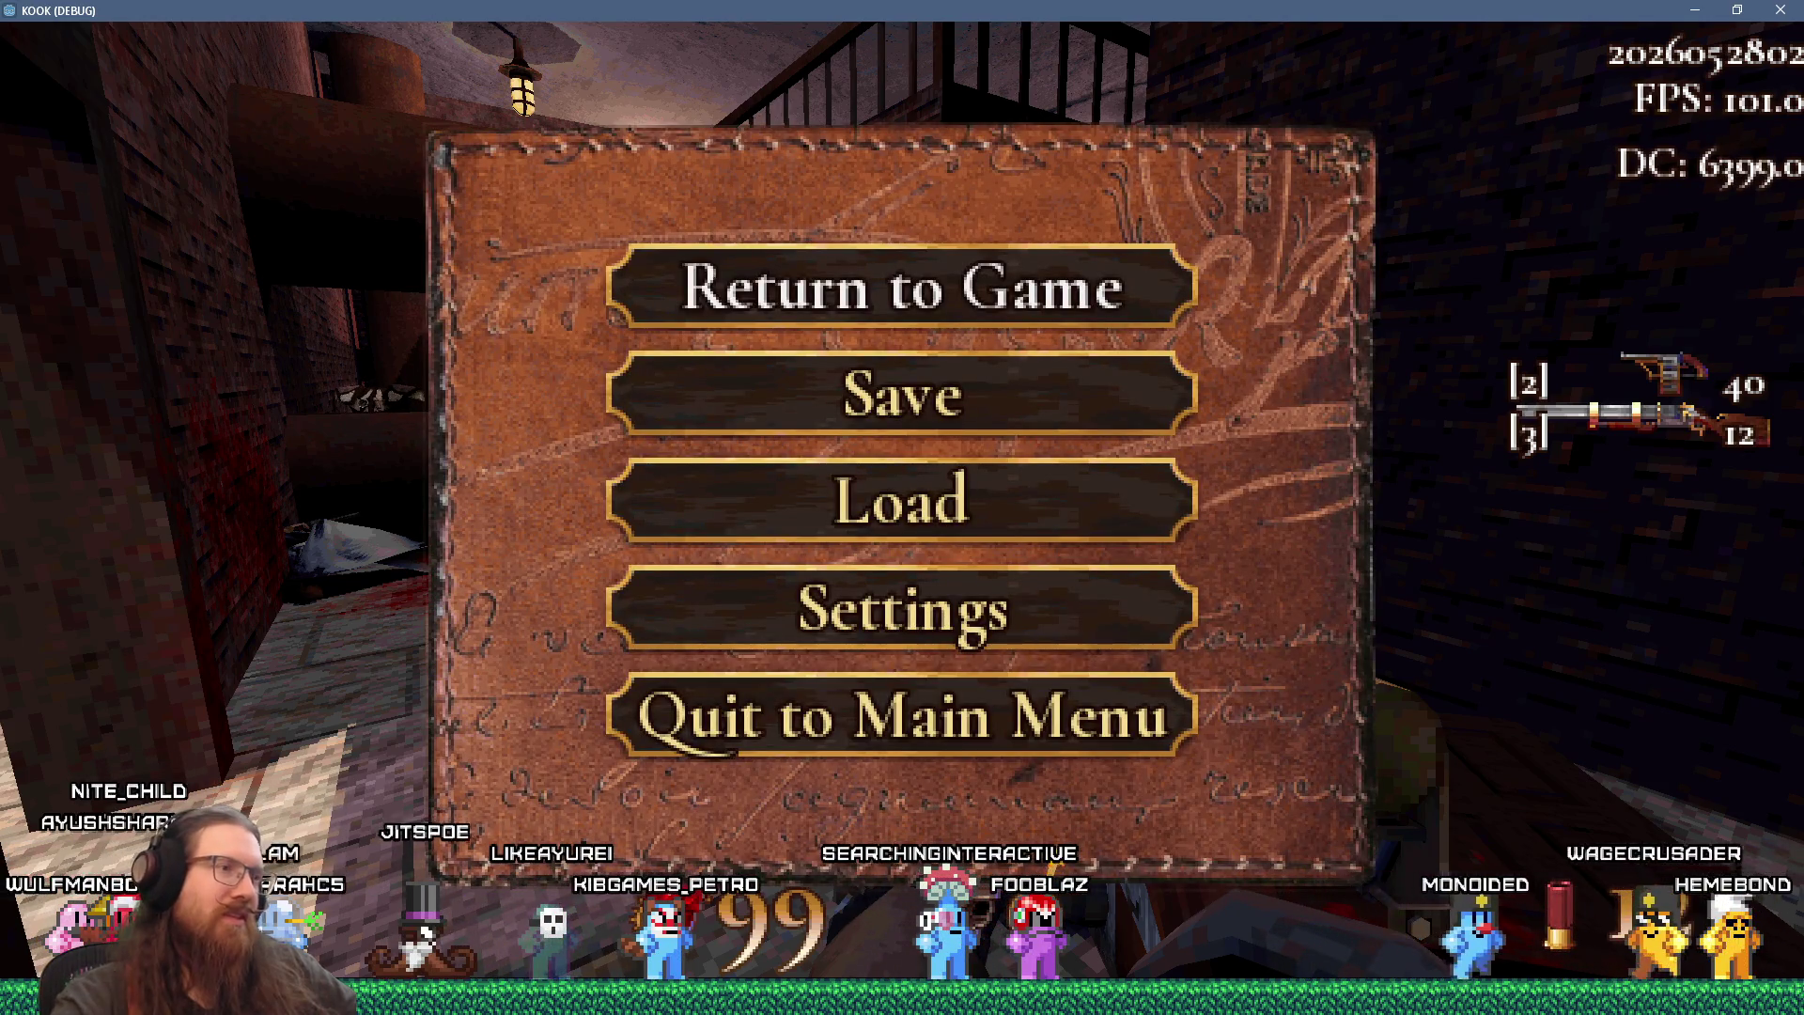
left_click(827, 611)
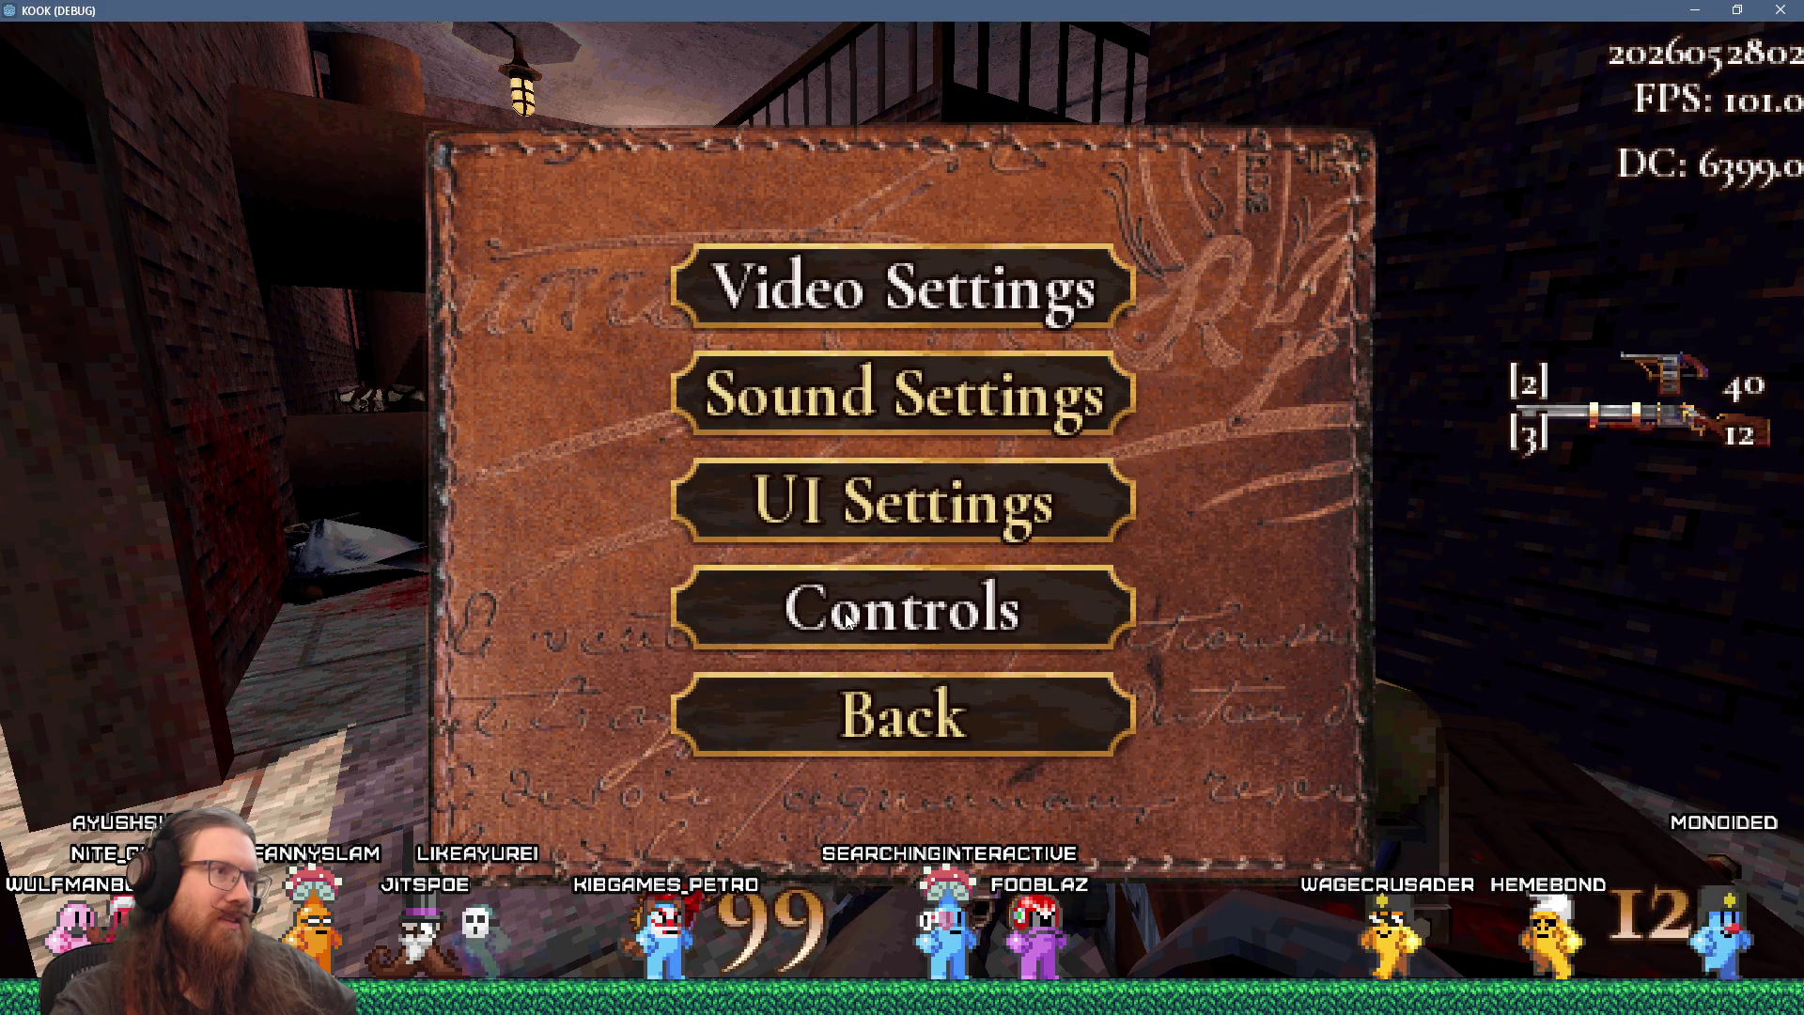
left_click(912, 315)
left_click(668, 480)
left_click(902, 567)
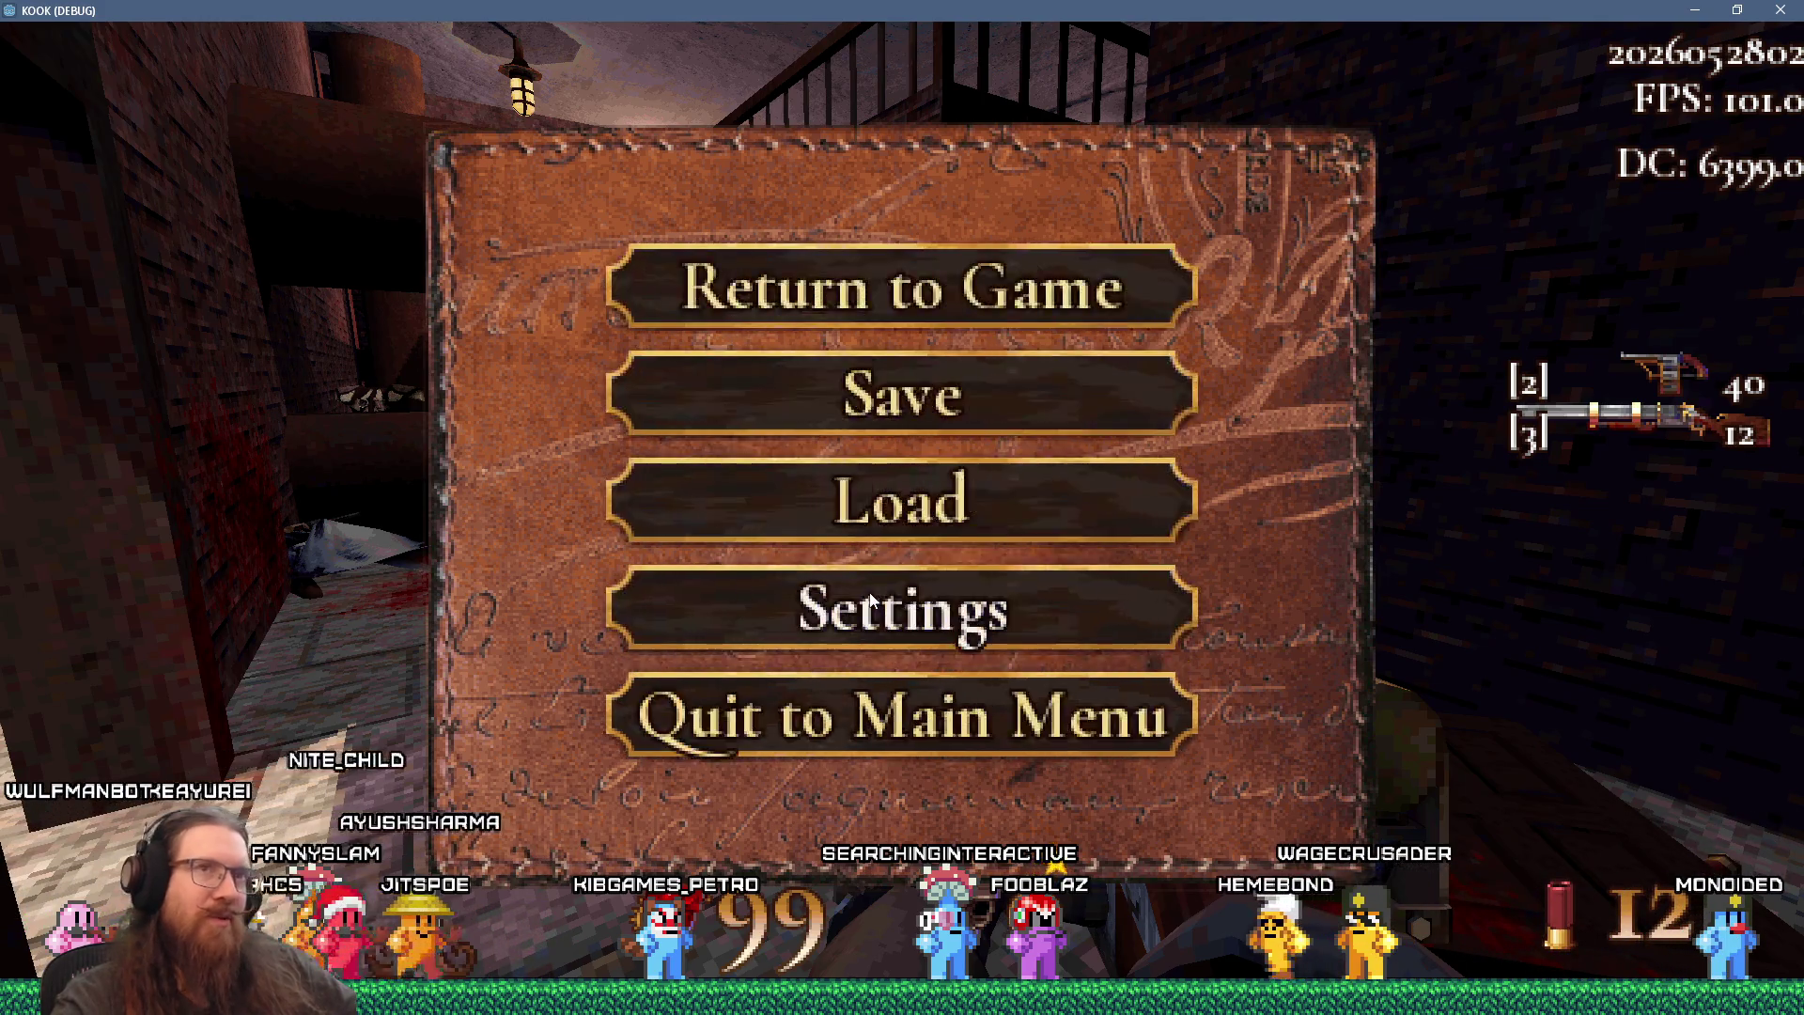
left_click(902, 282)
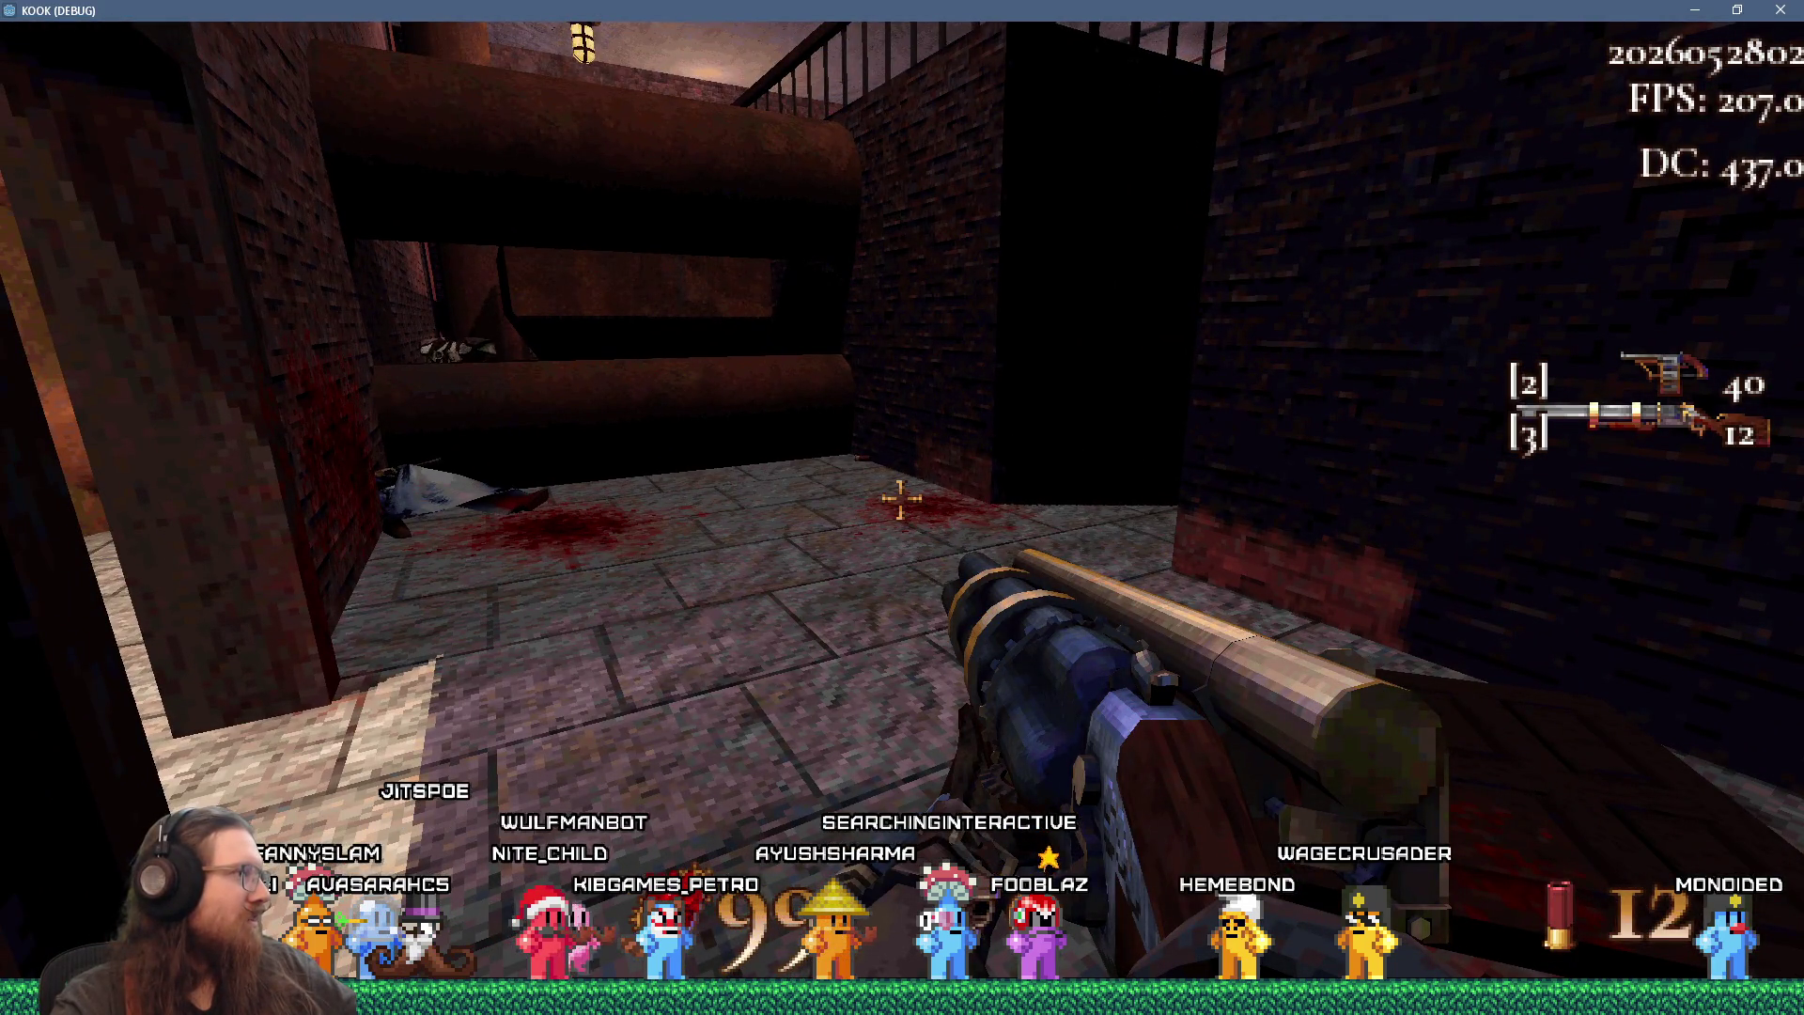
- Walk through the doorway to the street and back, firing a shot in the brick room
key("s")
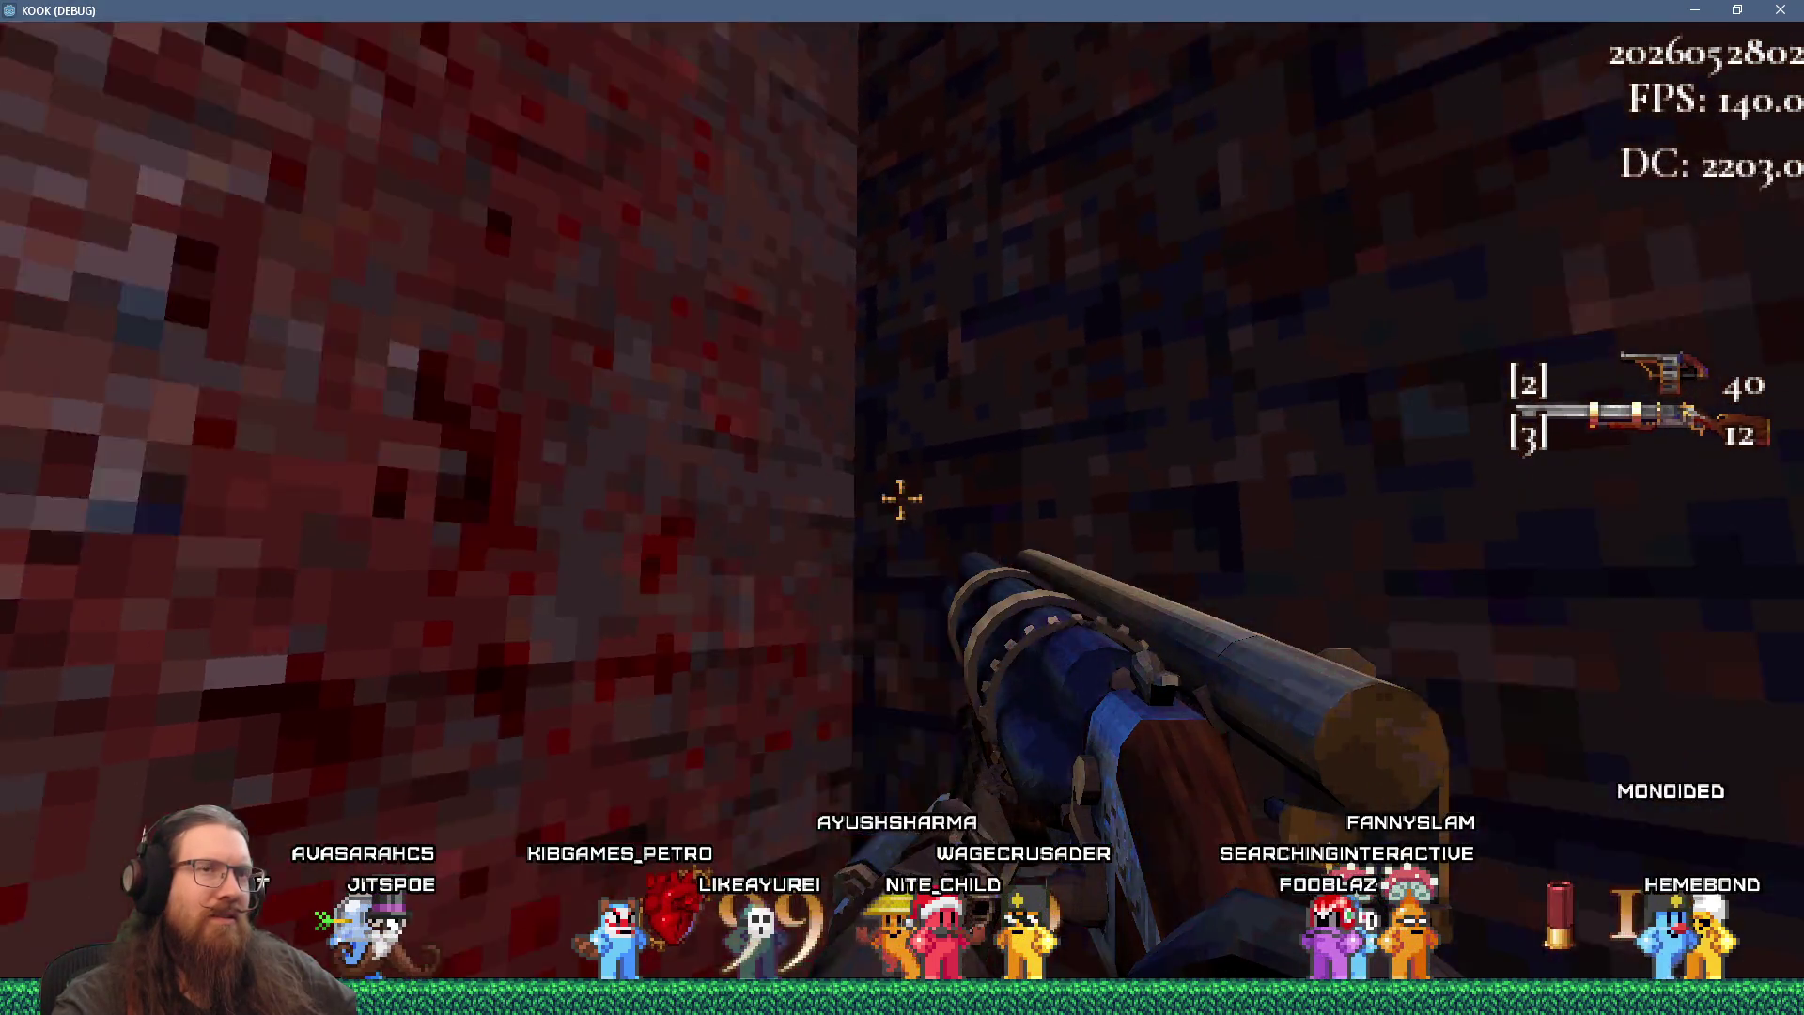
key("w")
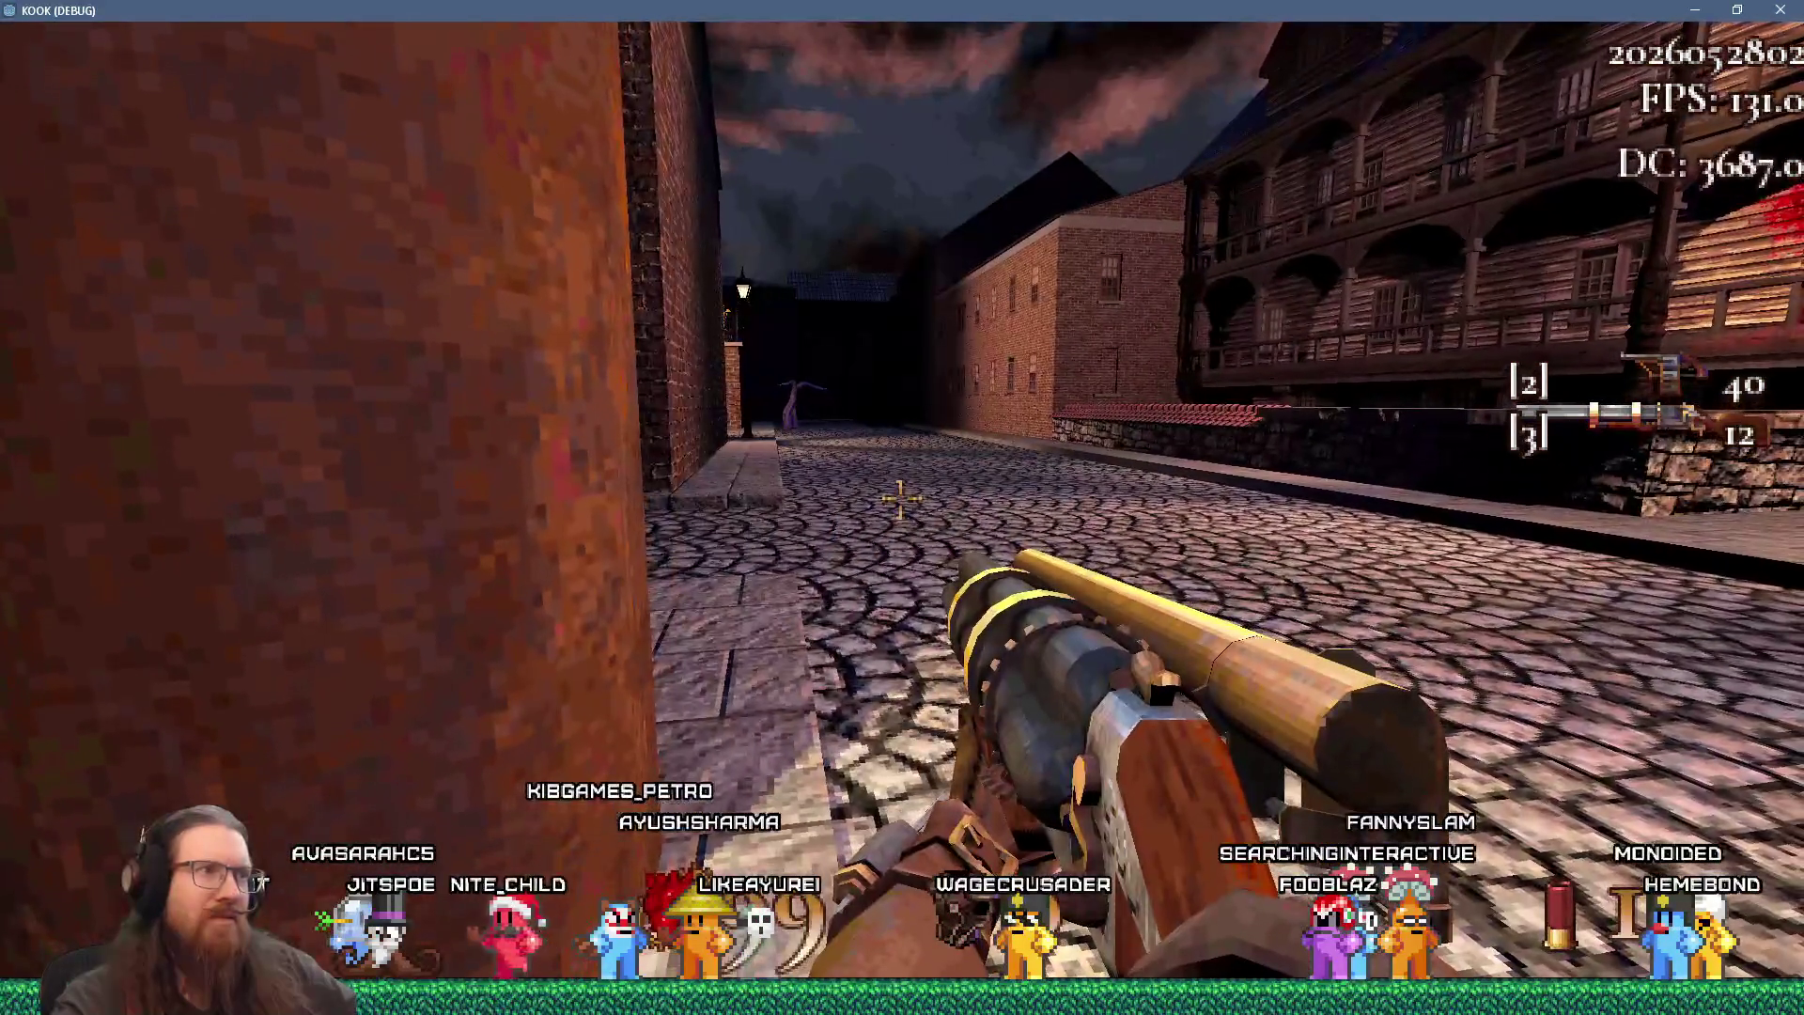
key("w")
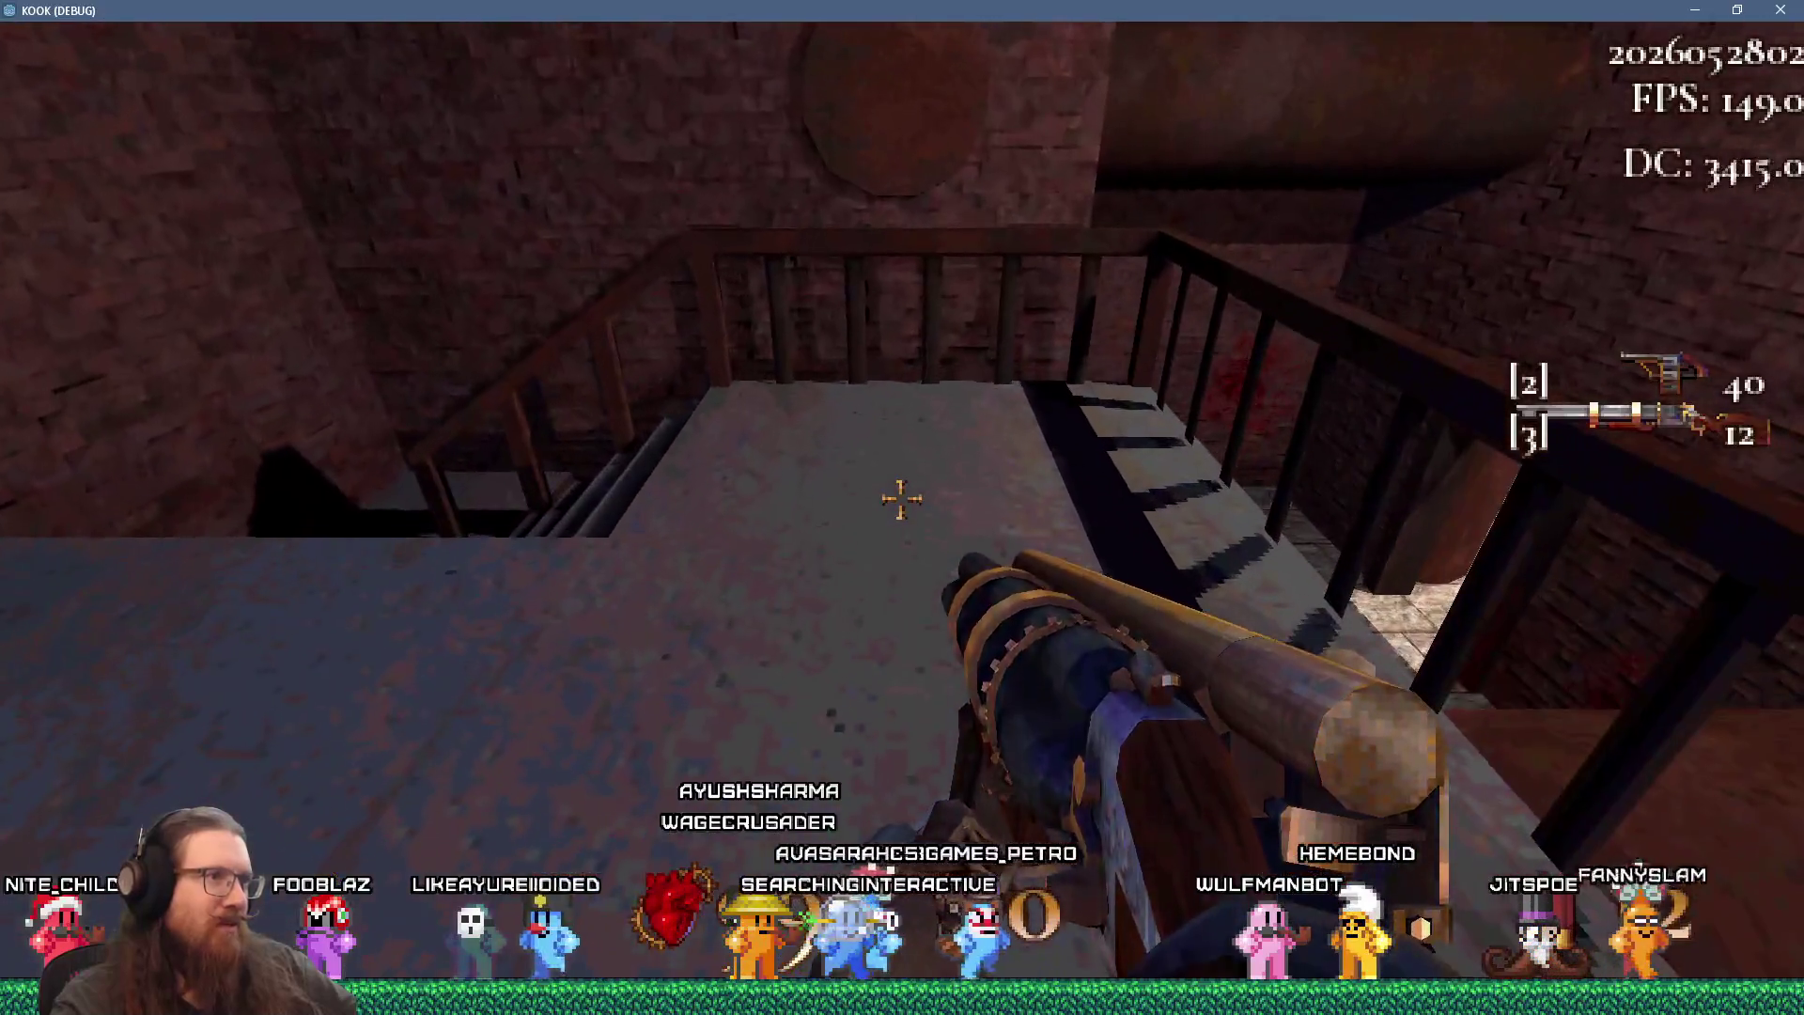
left_click(900, 499)
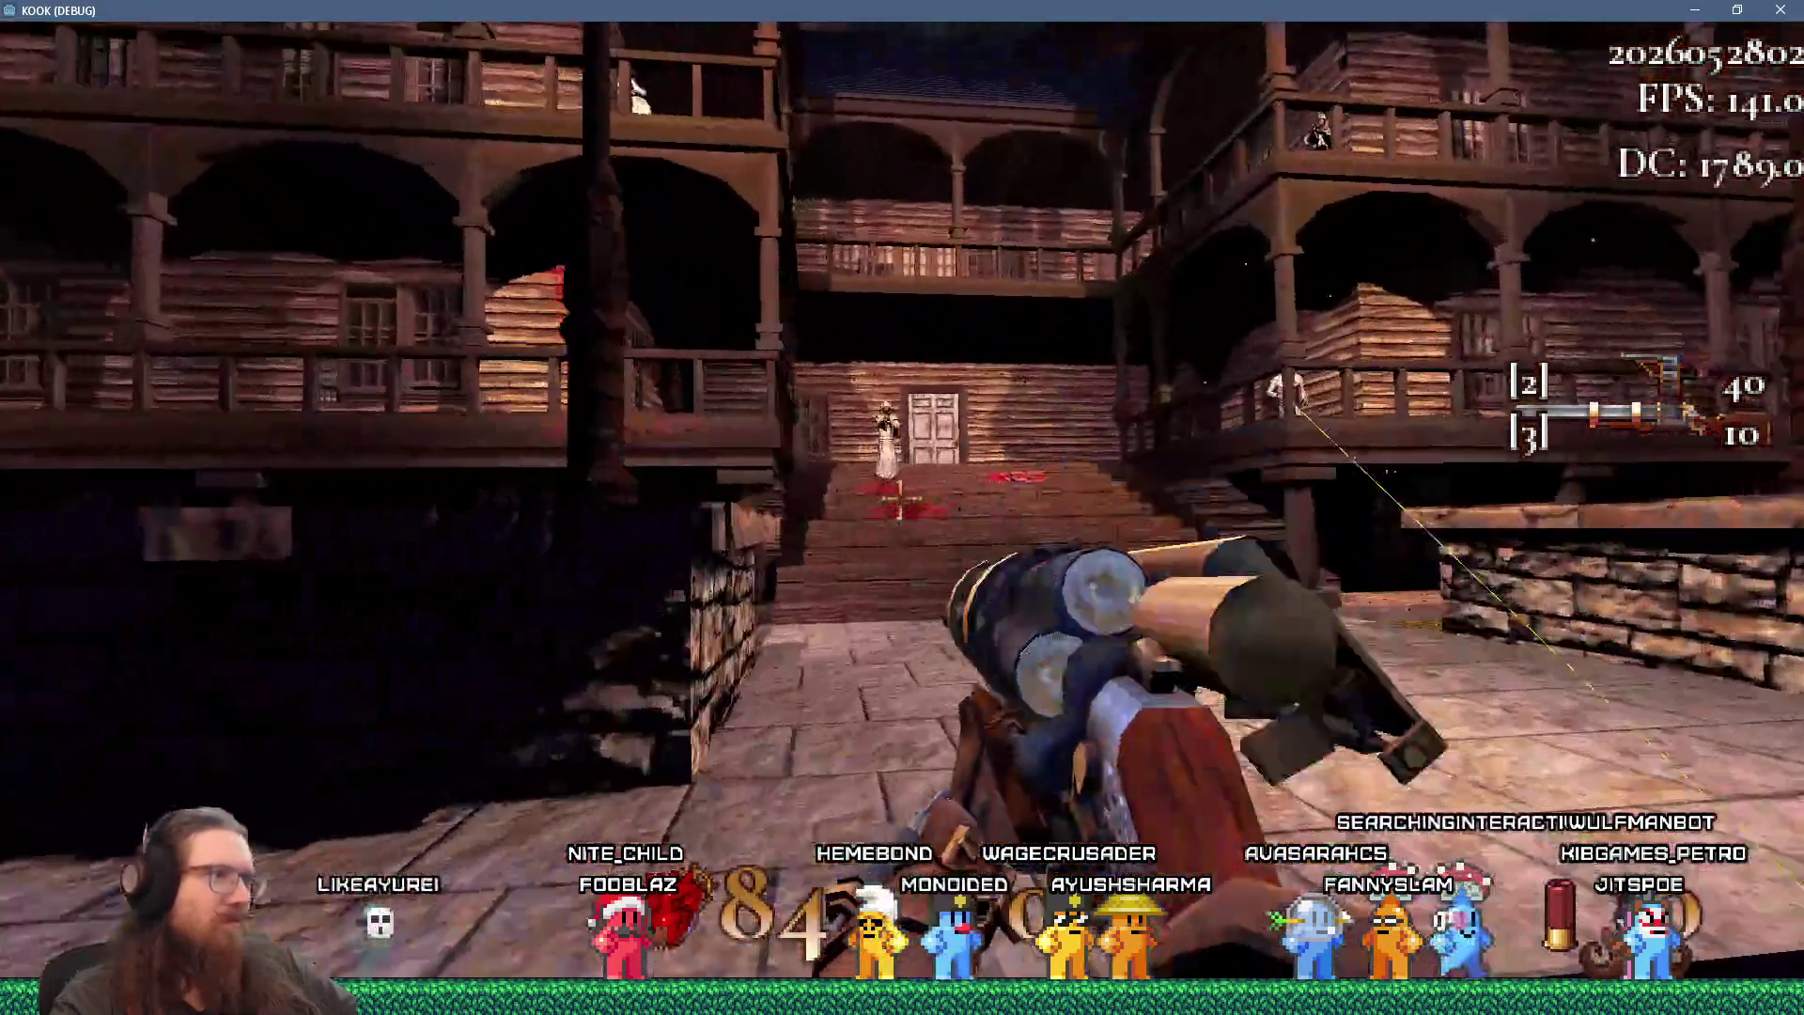
- Shoot the enemies by the door, on the balcony and on the wooden porch
left_click(899, 508)
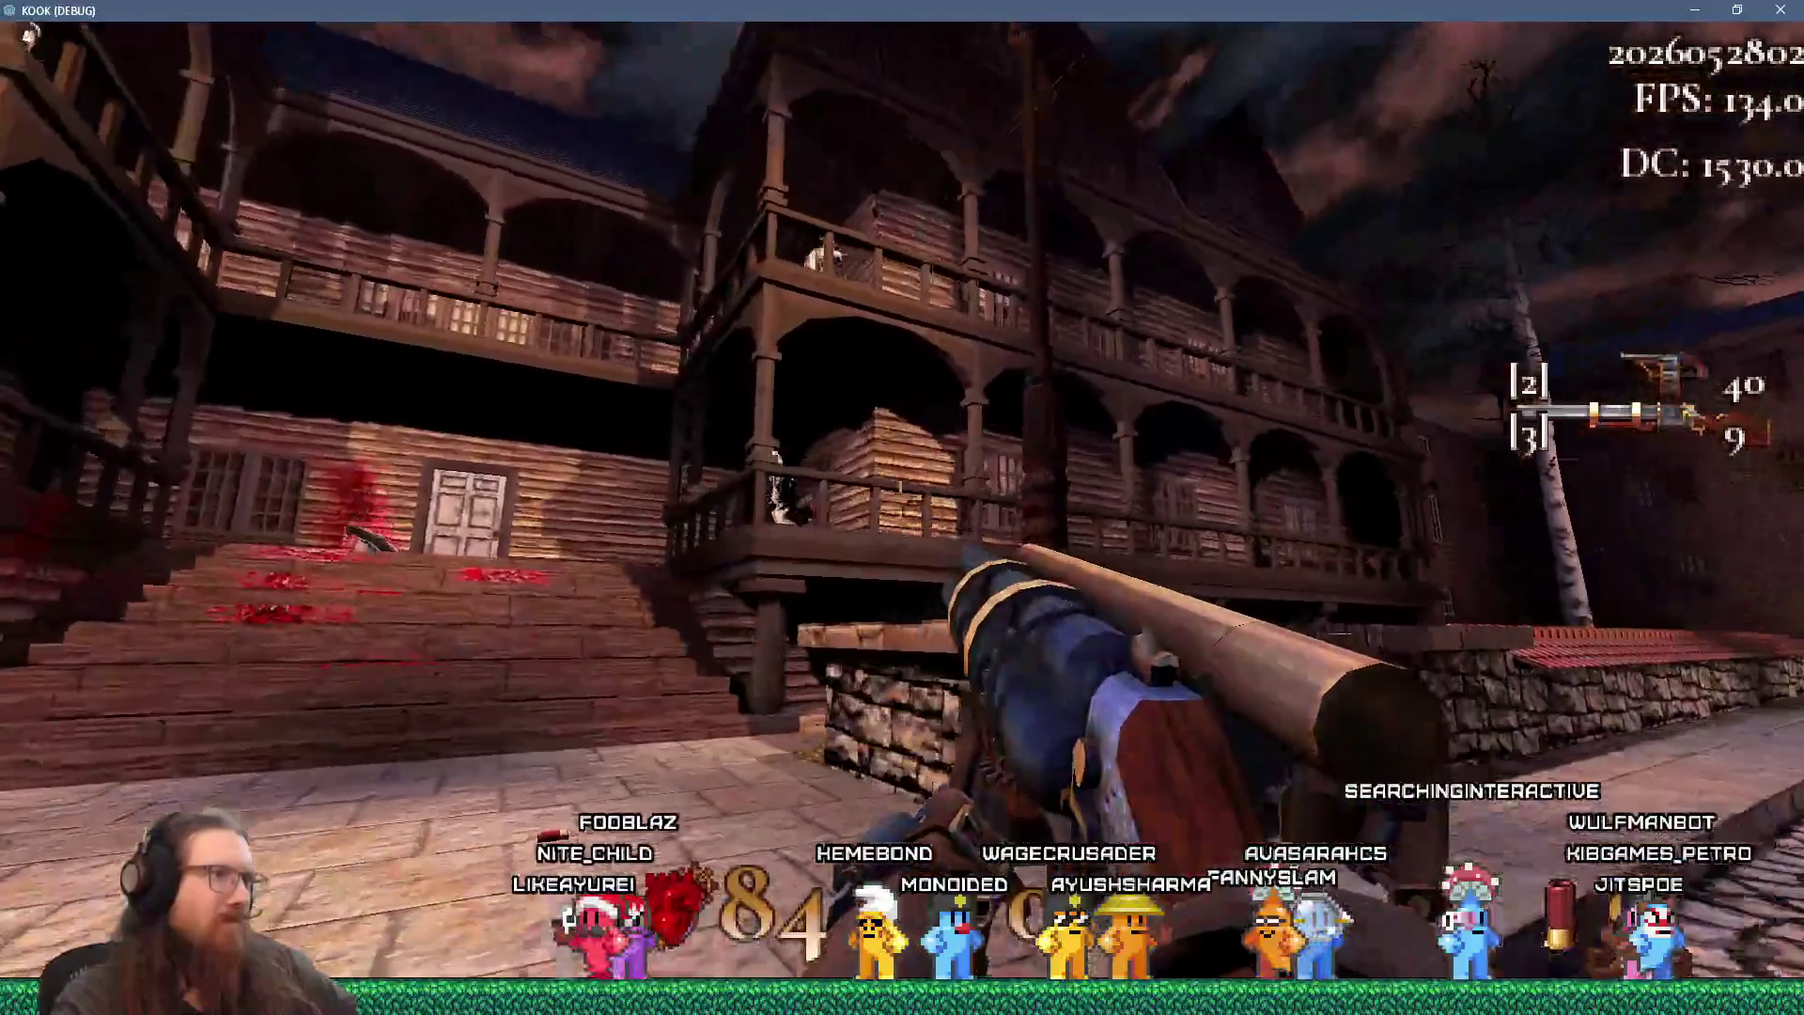
left_click(900, 508)
key("w")
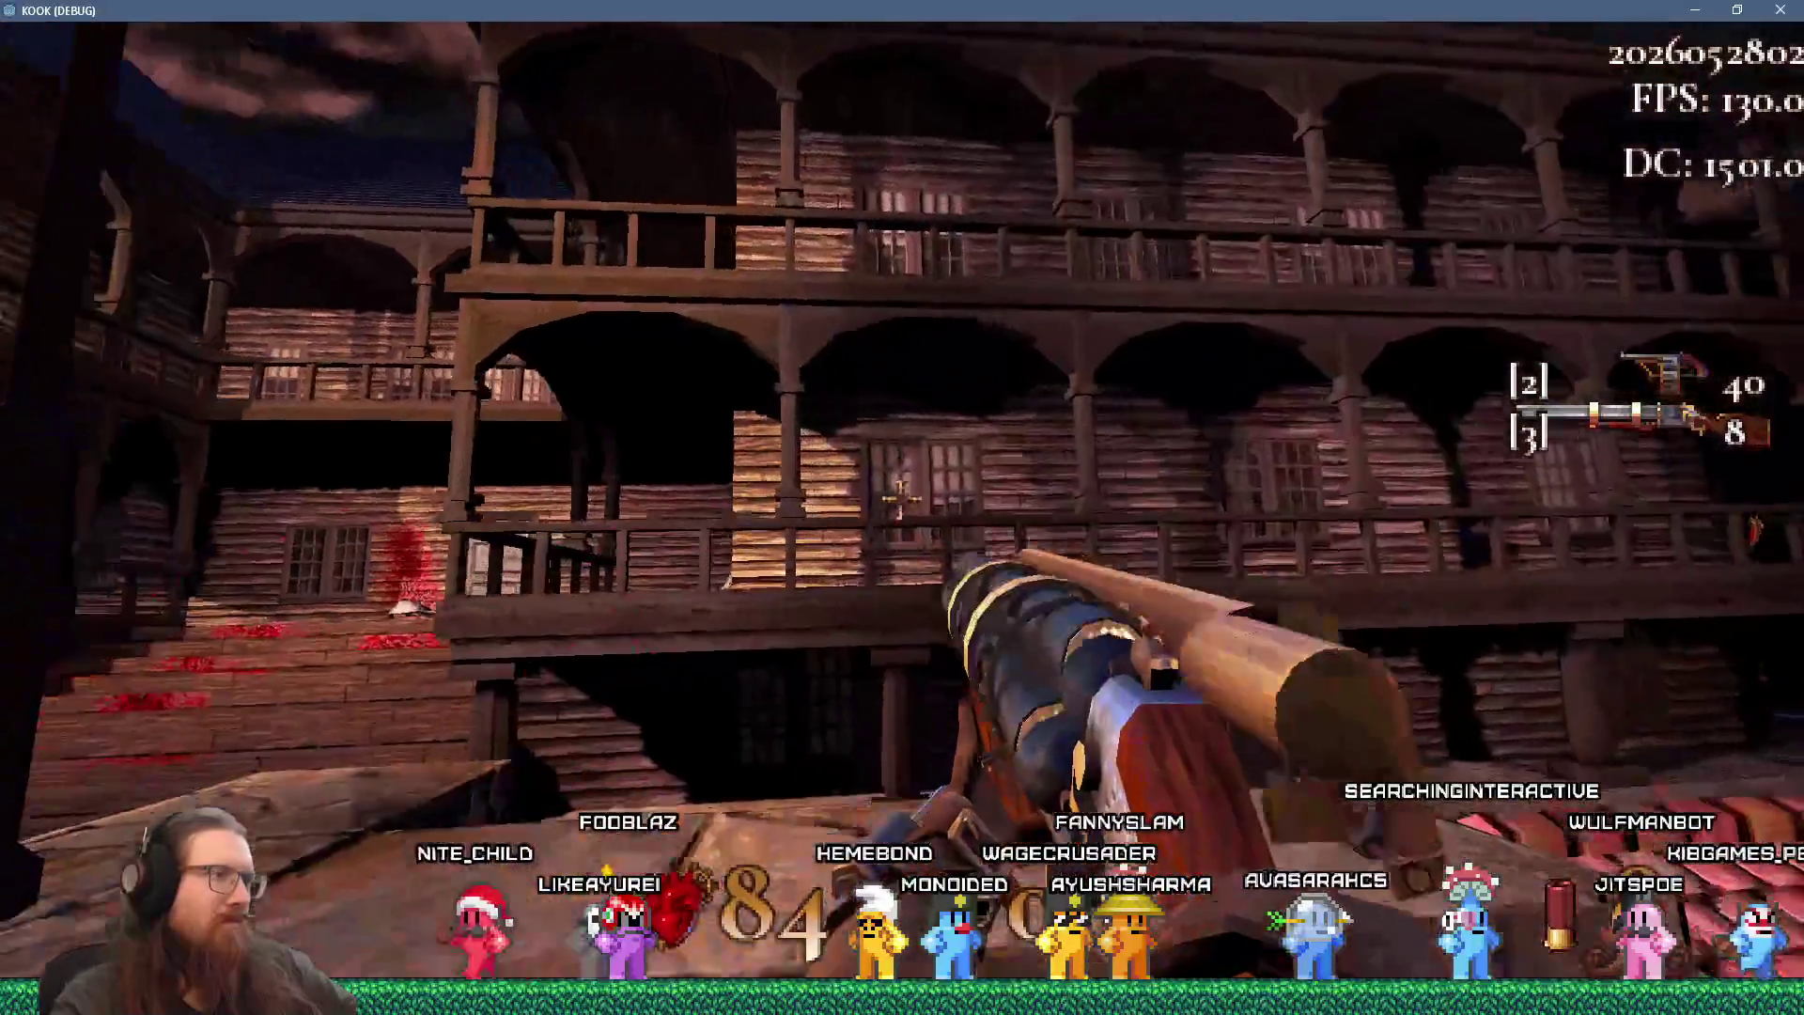
key("w")
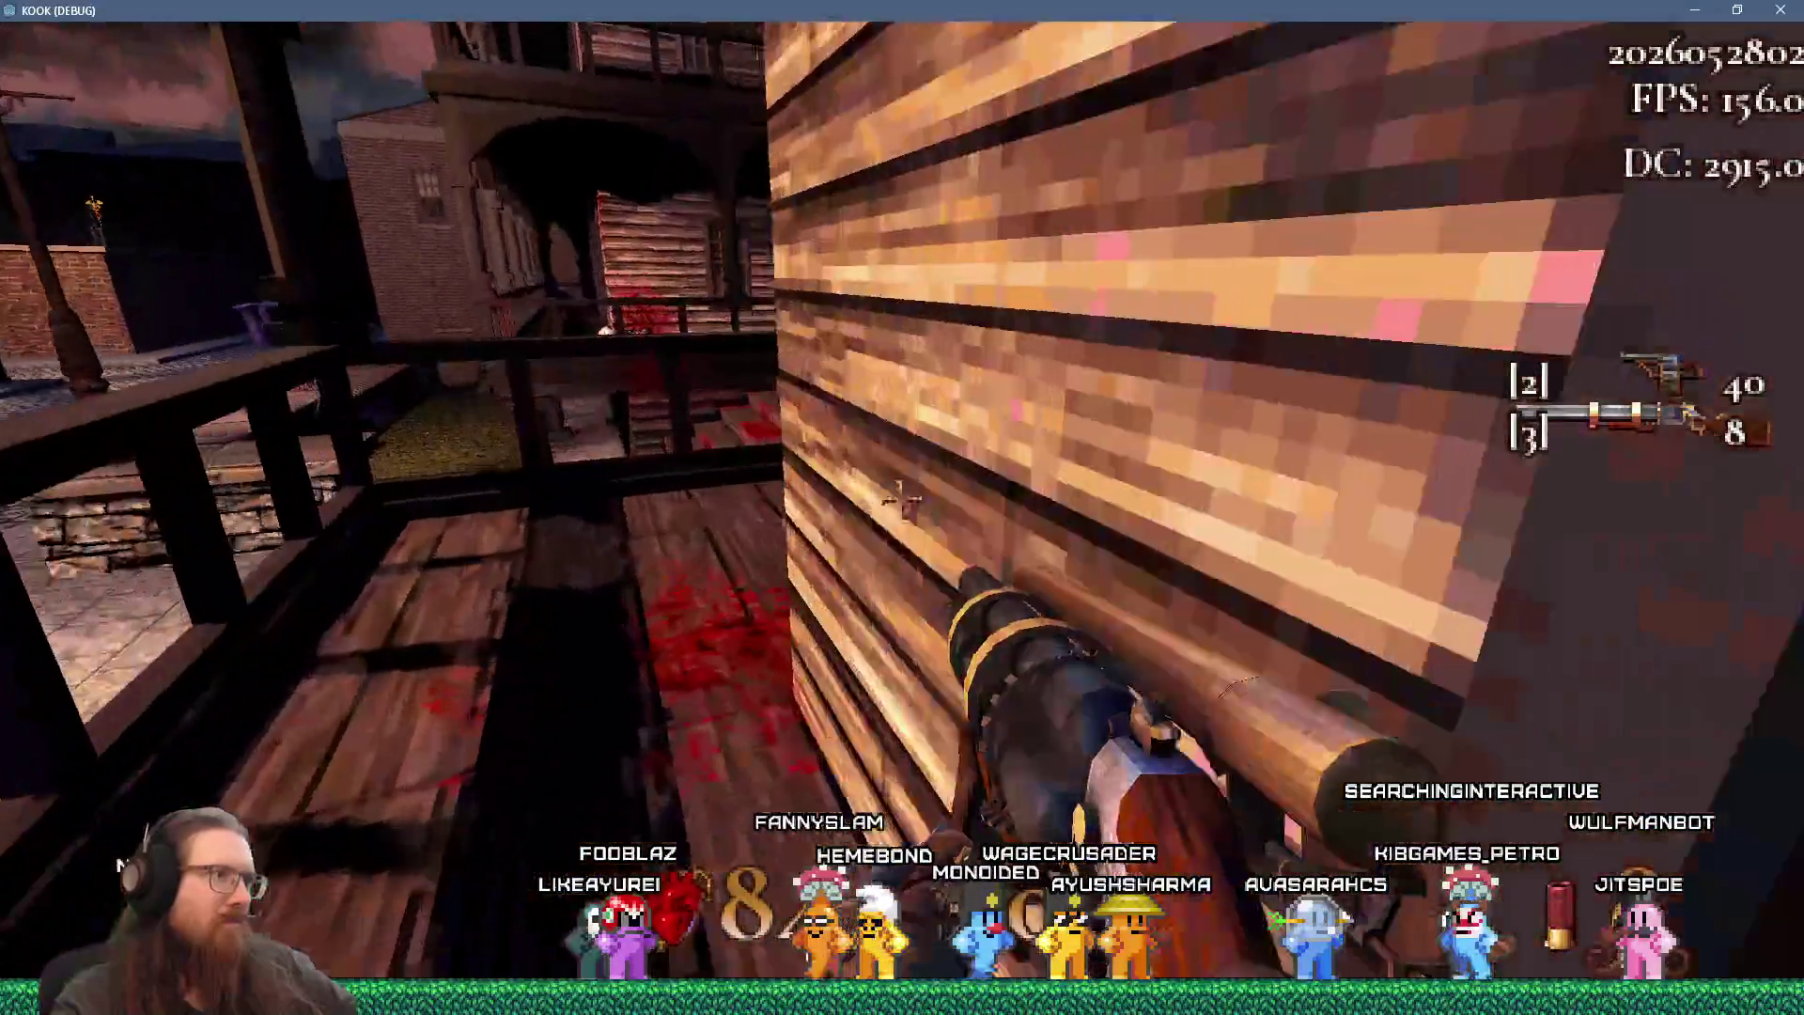
left_click(899, 507)
- Cross to the balconied building, shoot the enemy by the lamp post and open the console
key("w")
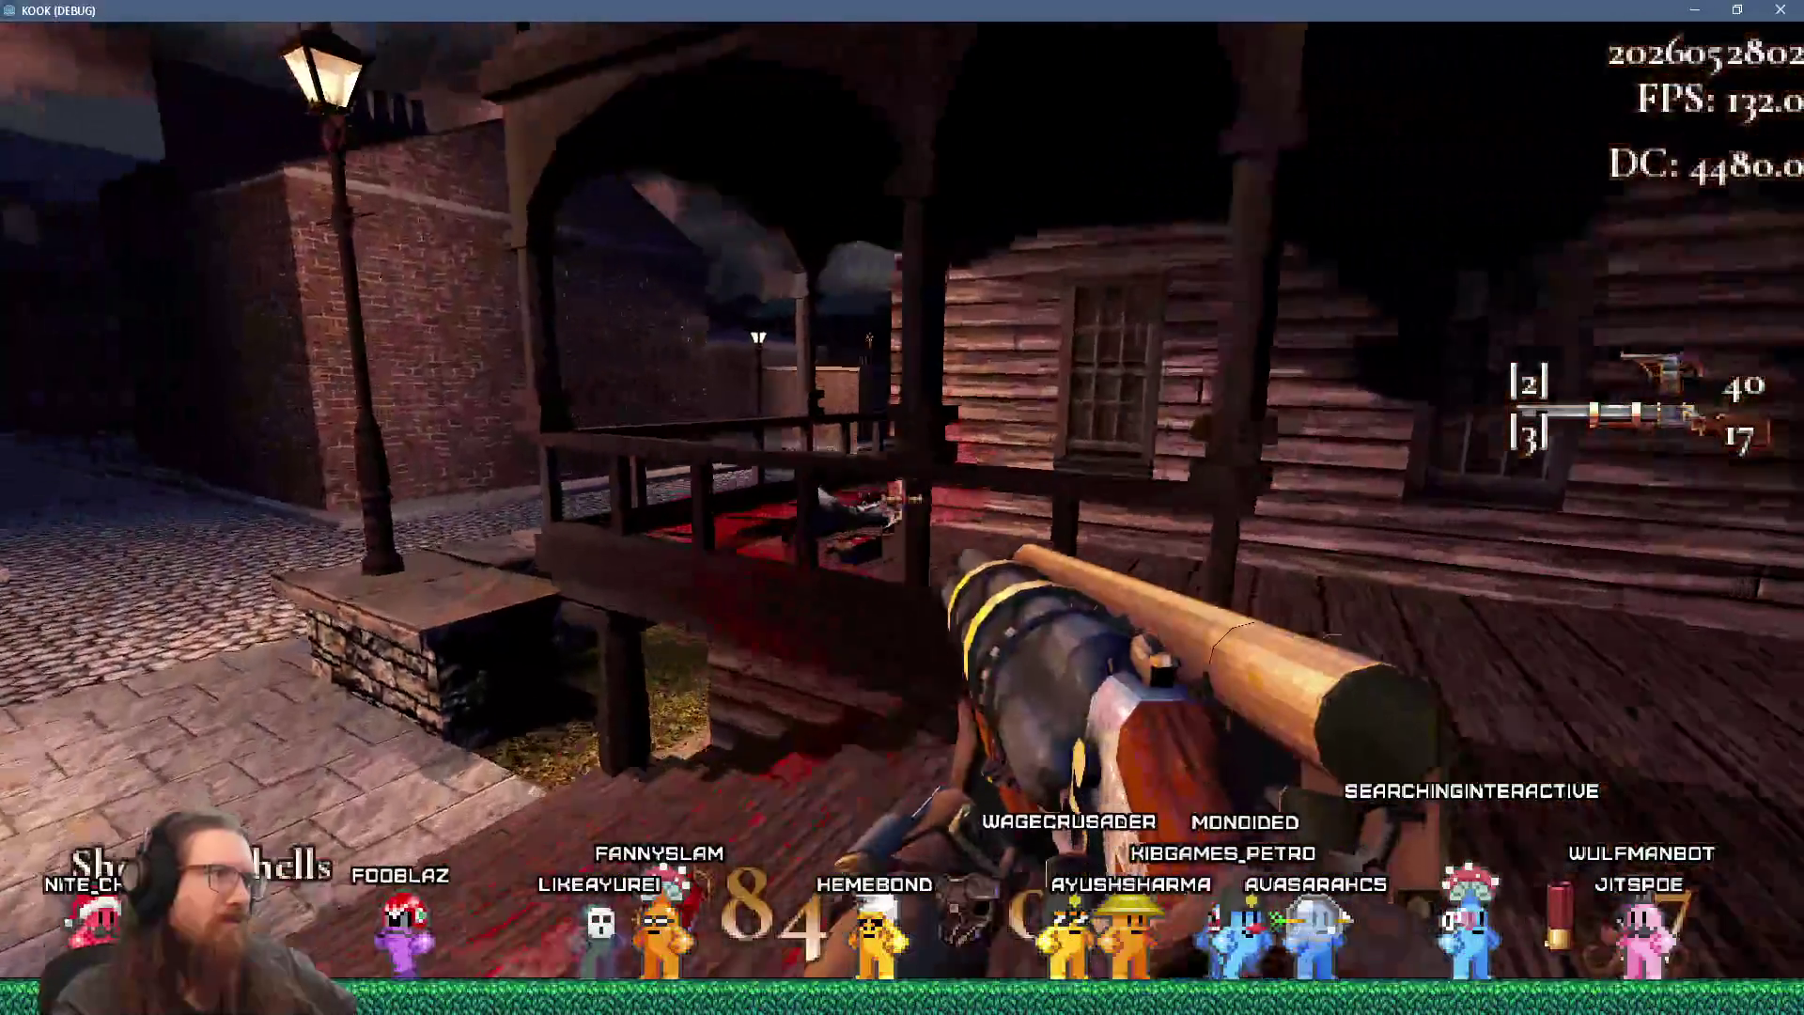
key("w")
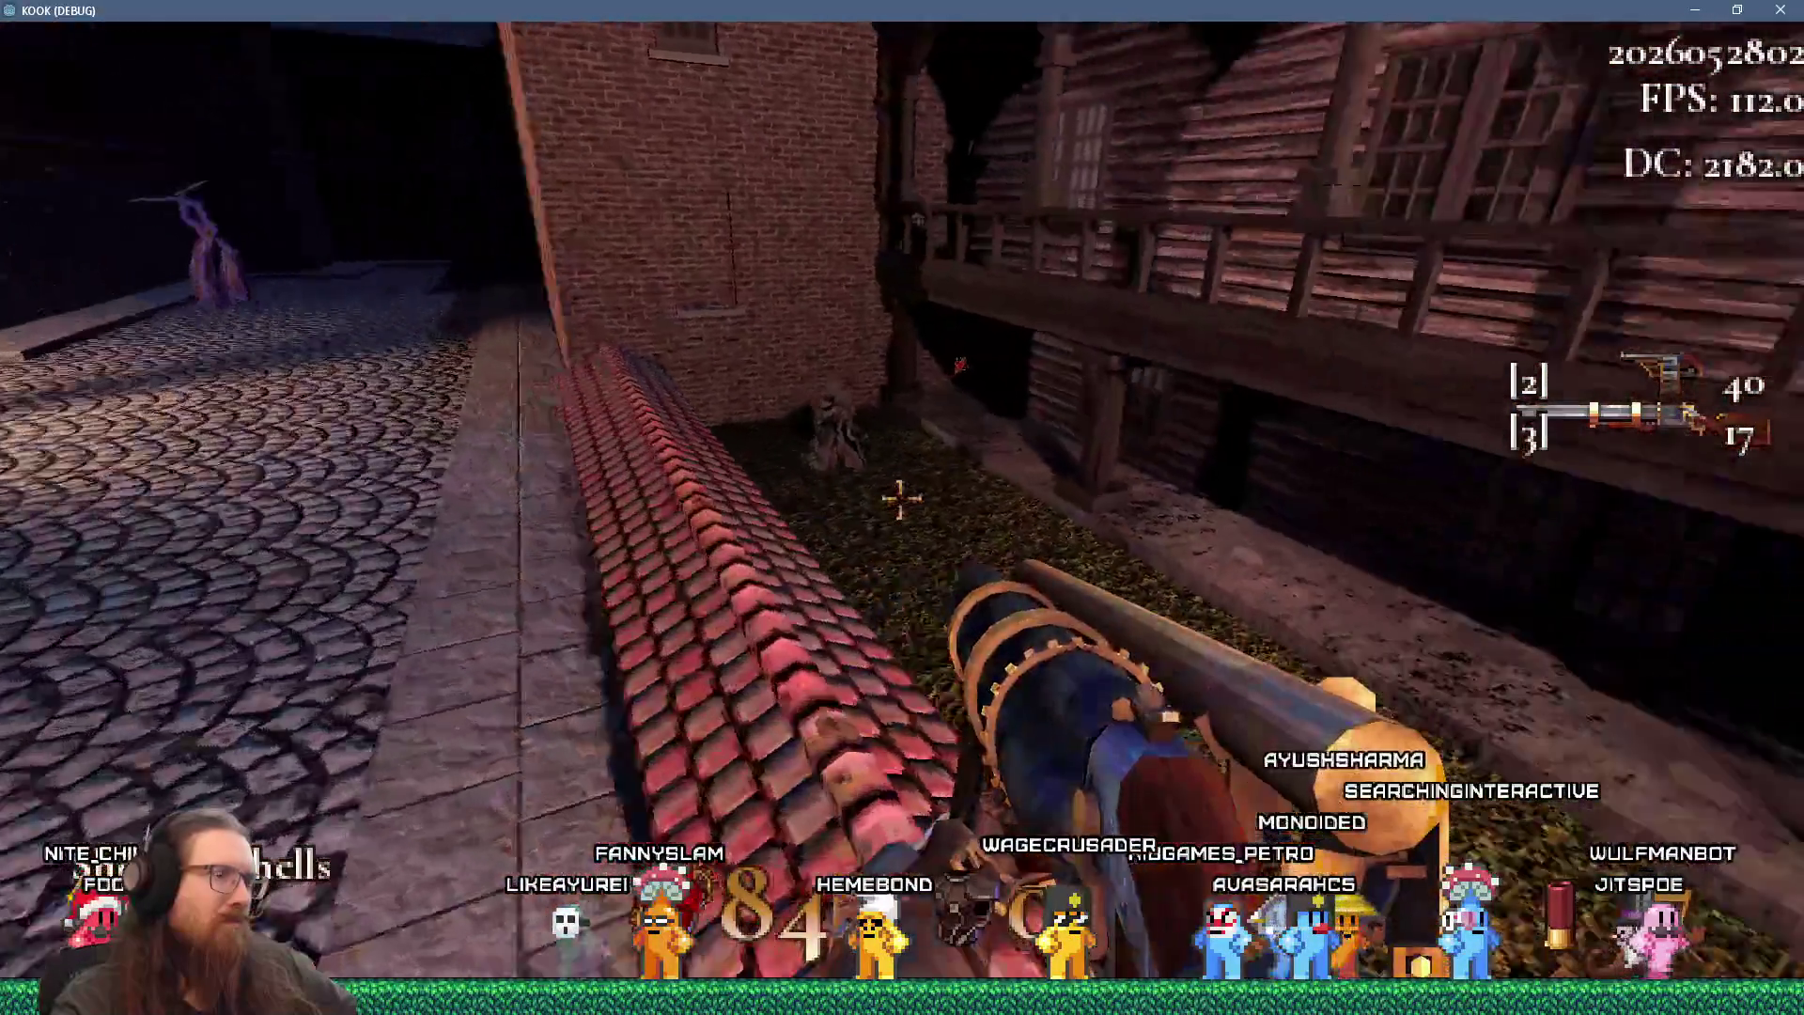
key("w")
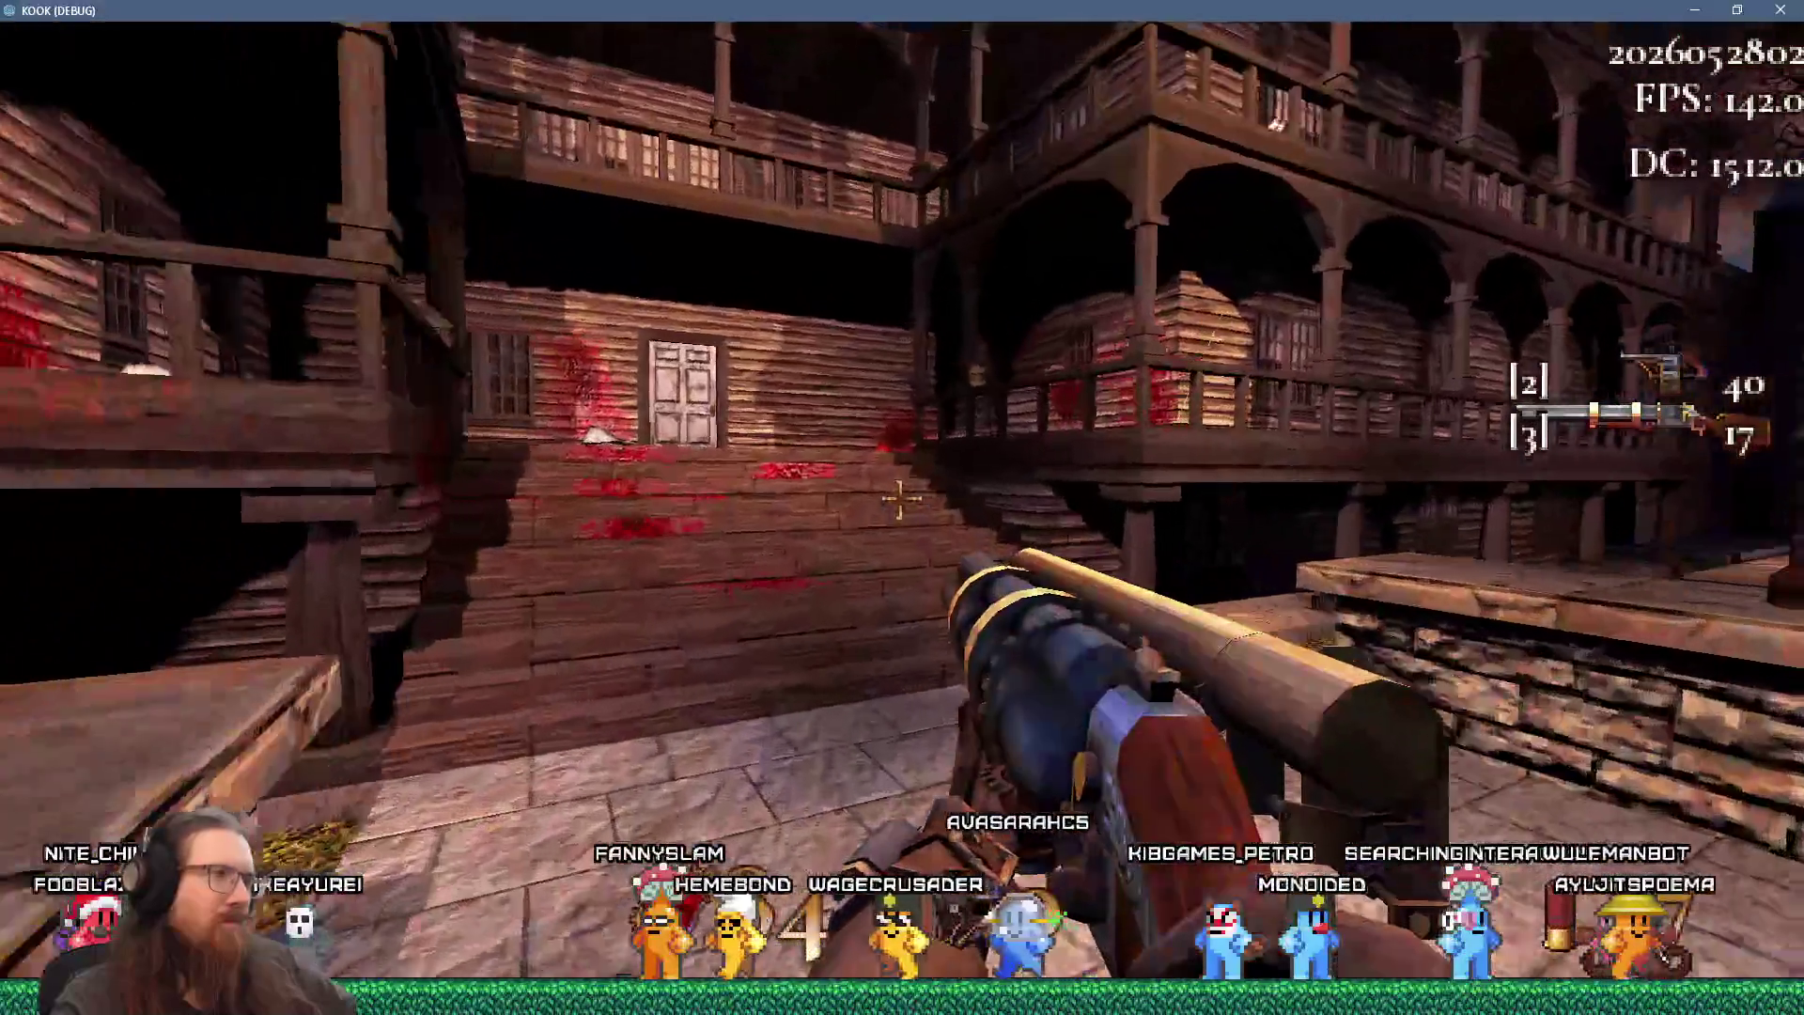
key("w")
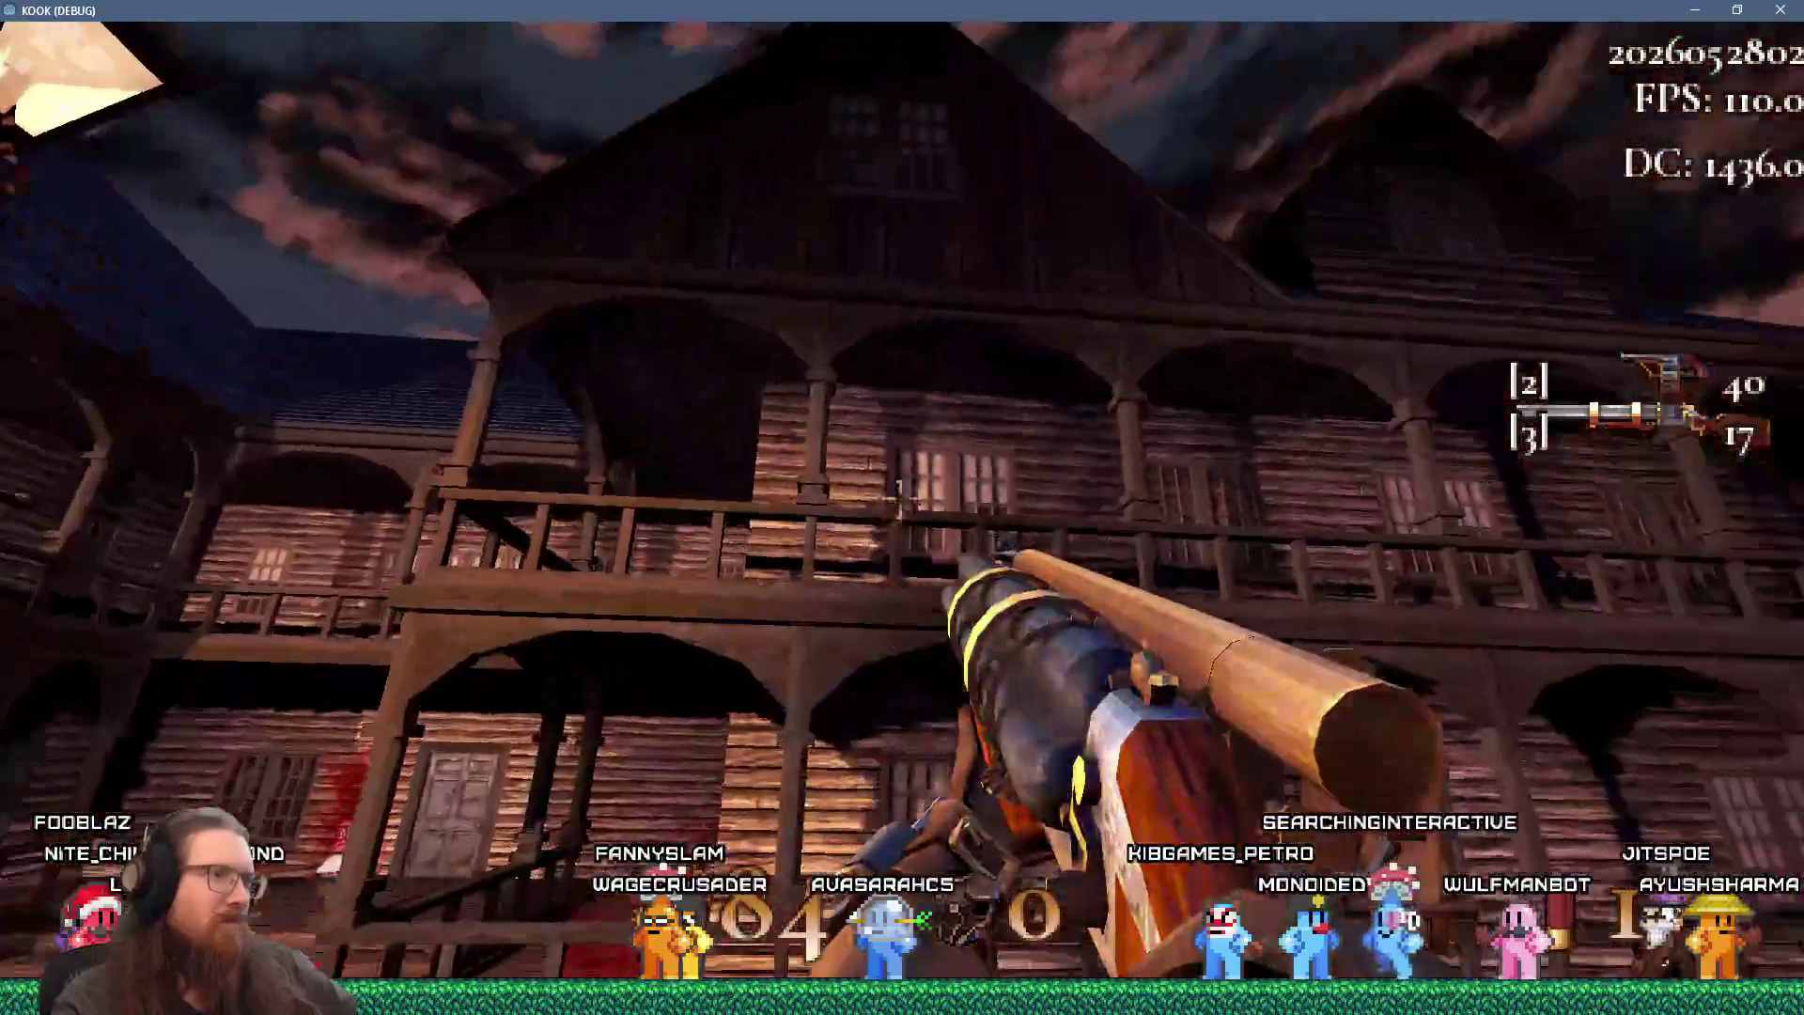
left_click(902, 507)
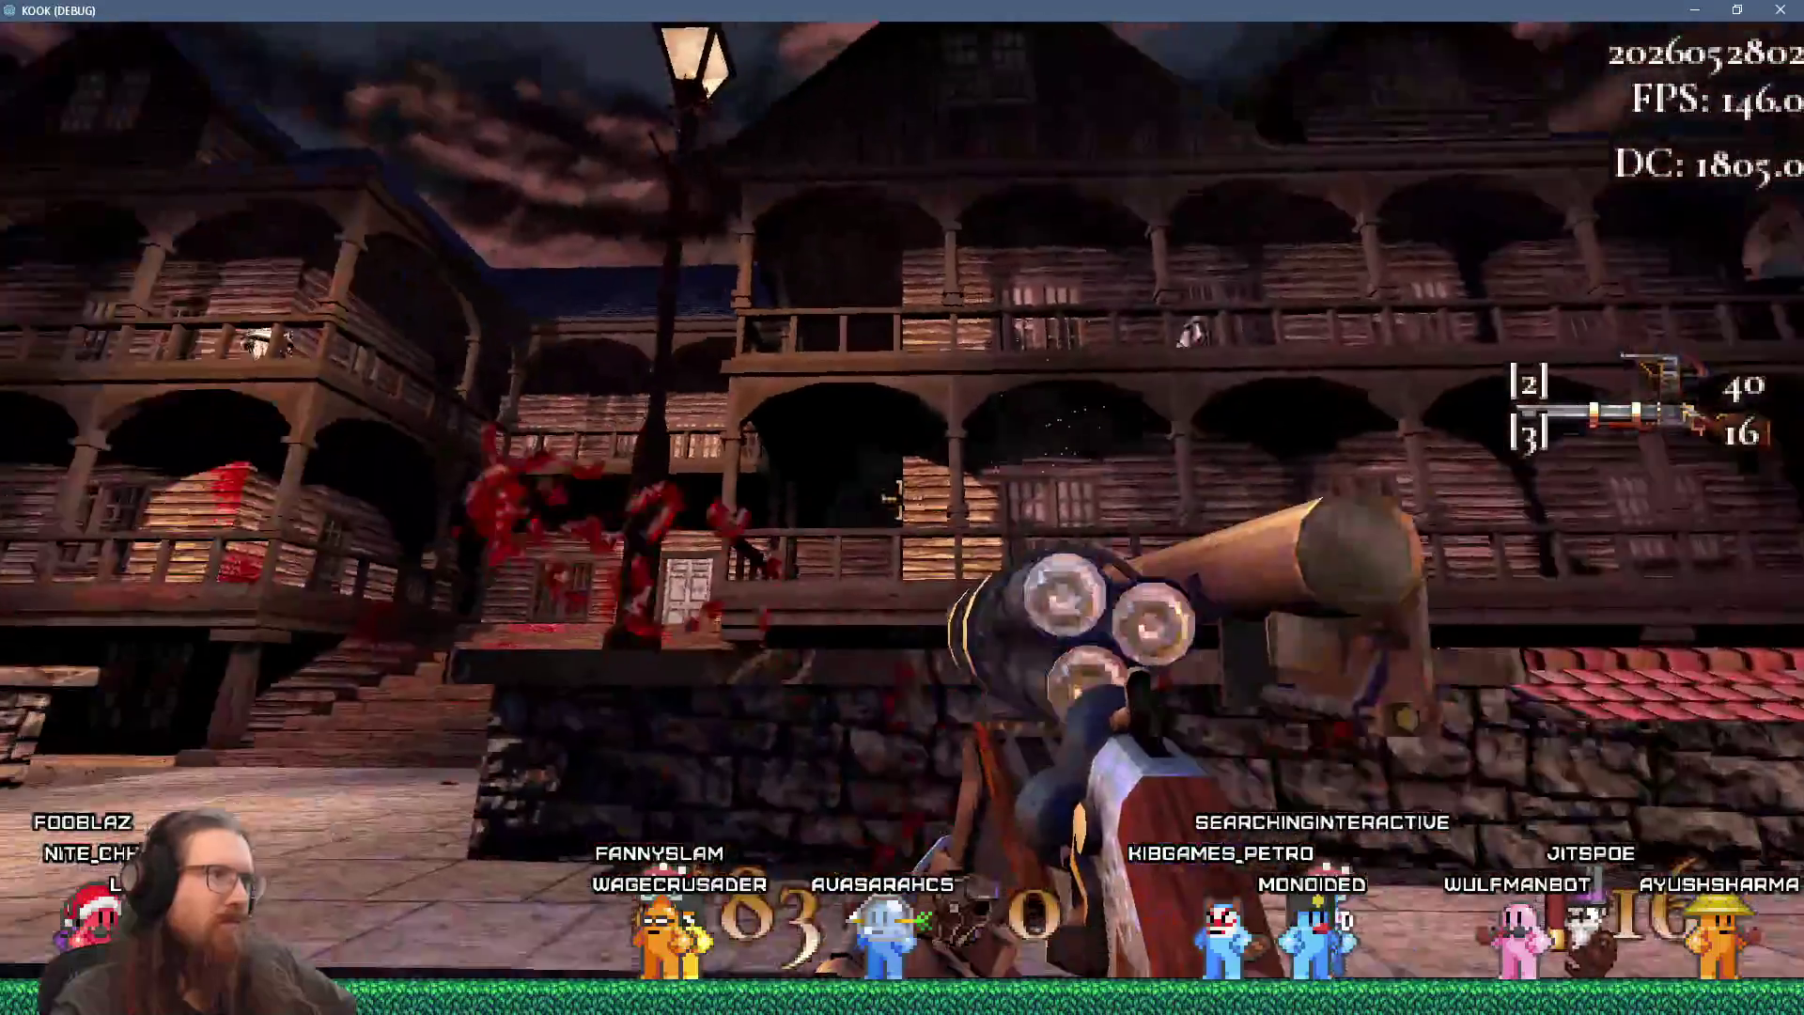
key("grave")
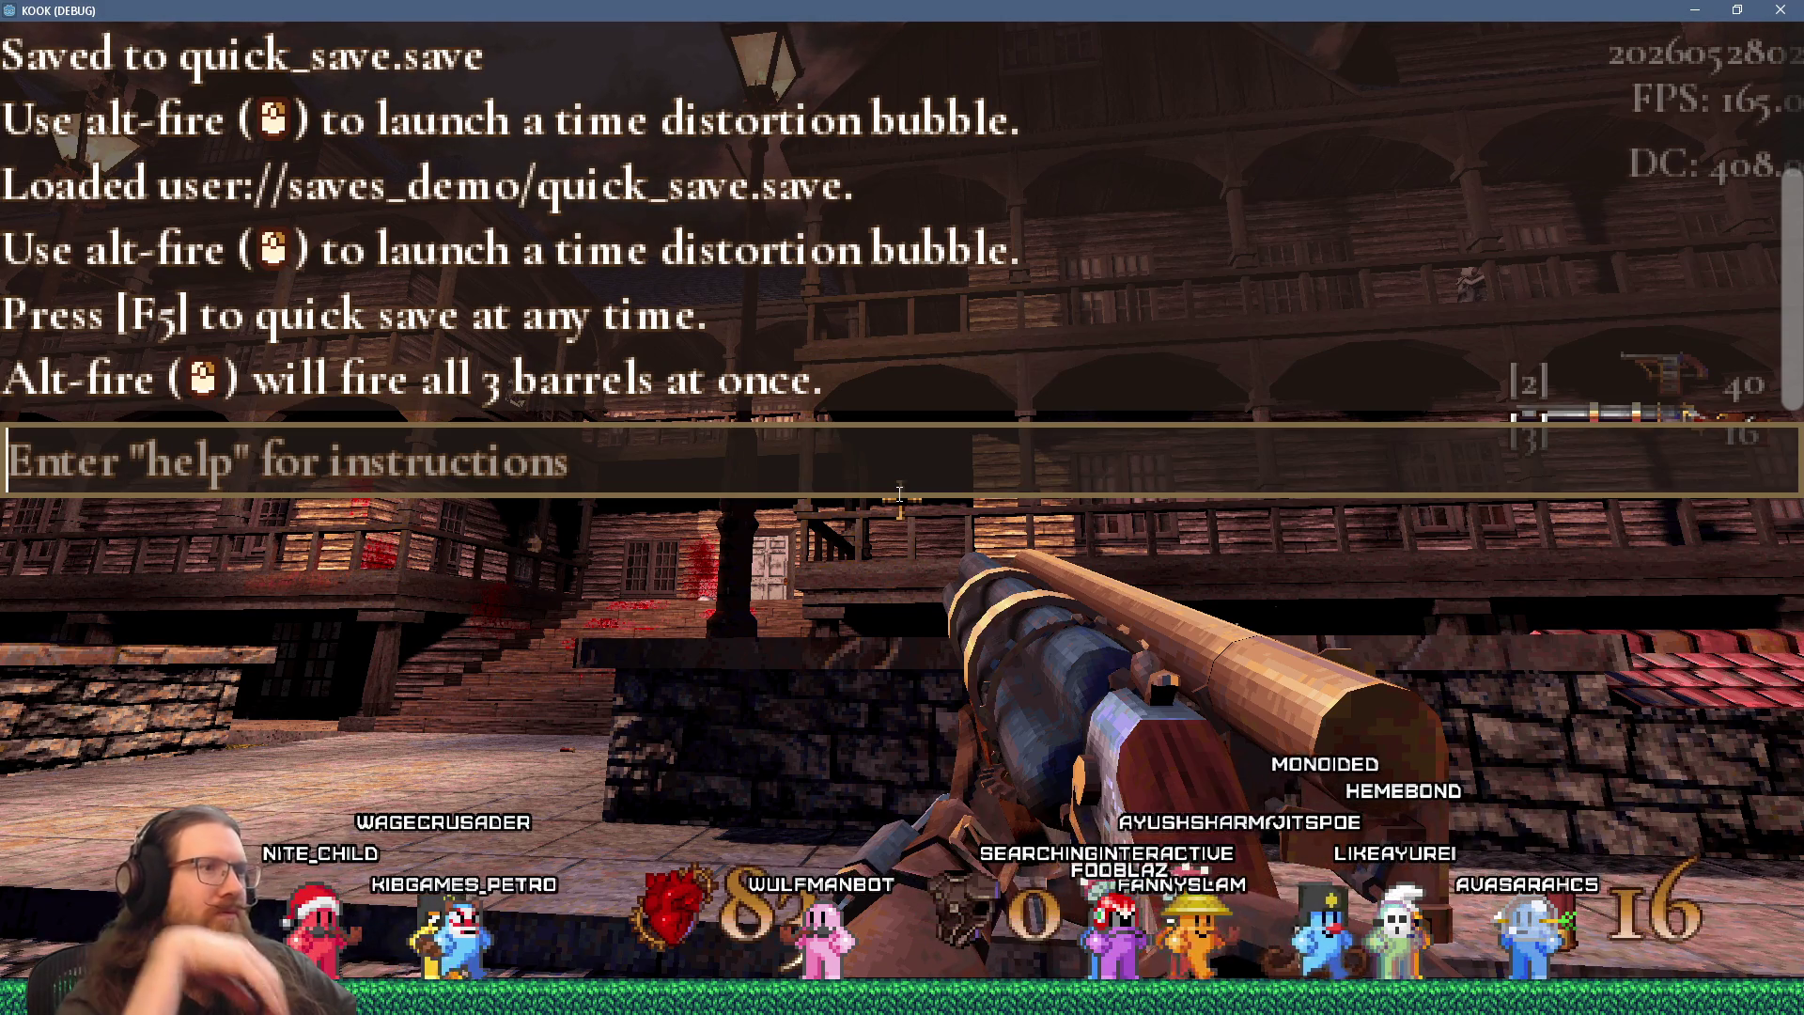
- Close the console, pick up the new weapon in the lit room and quick-save
key("grave")
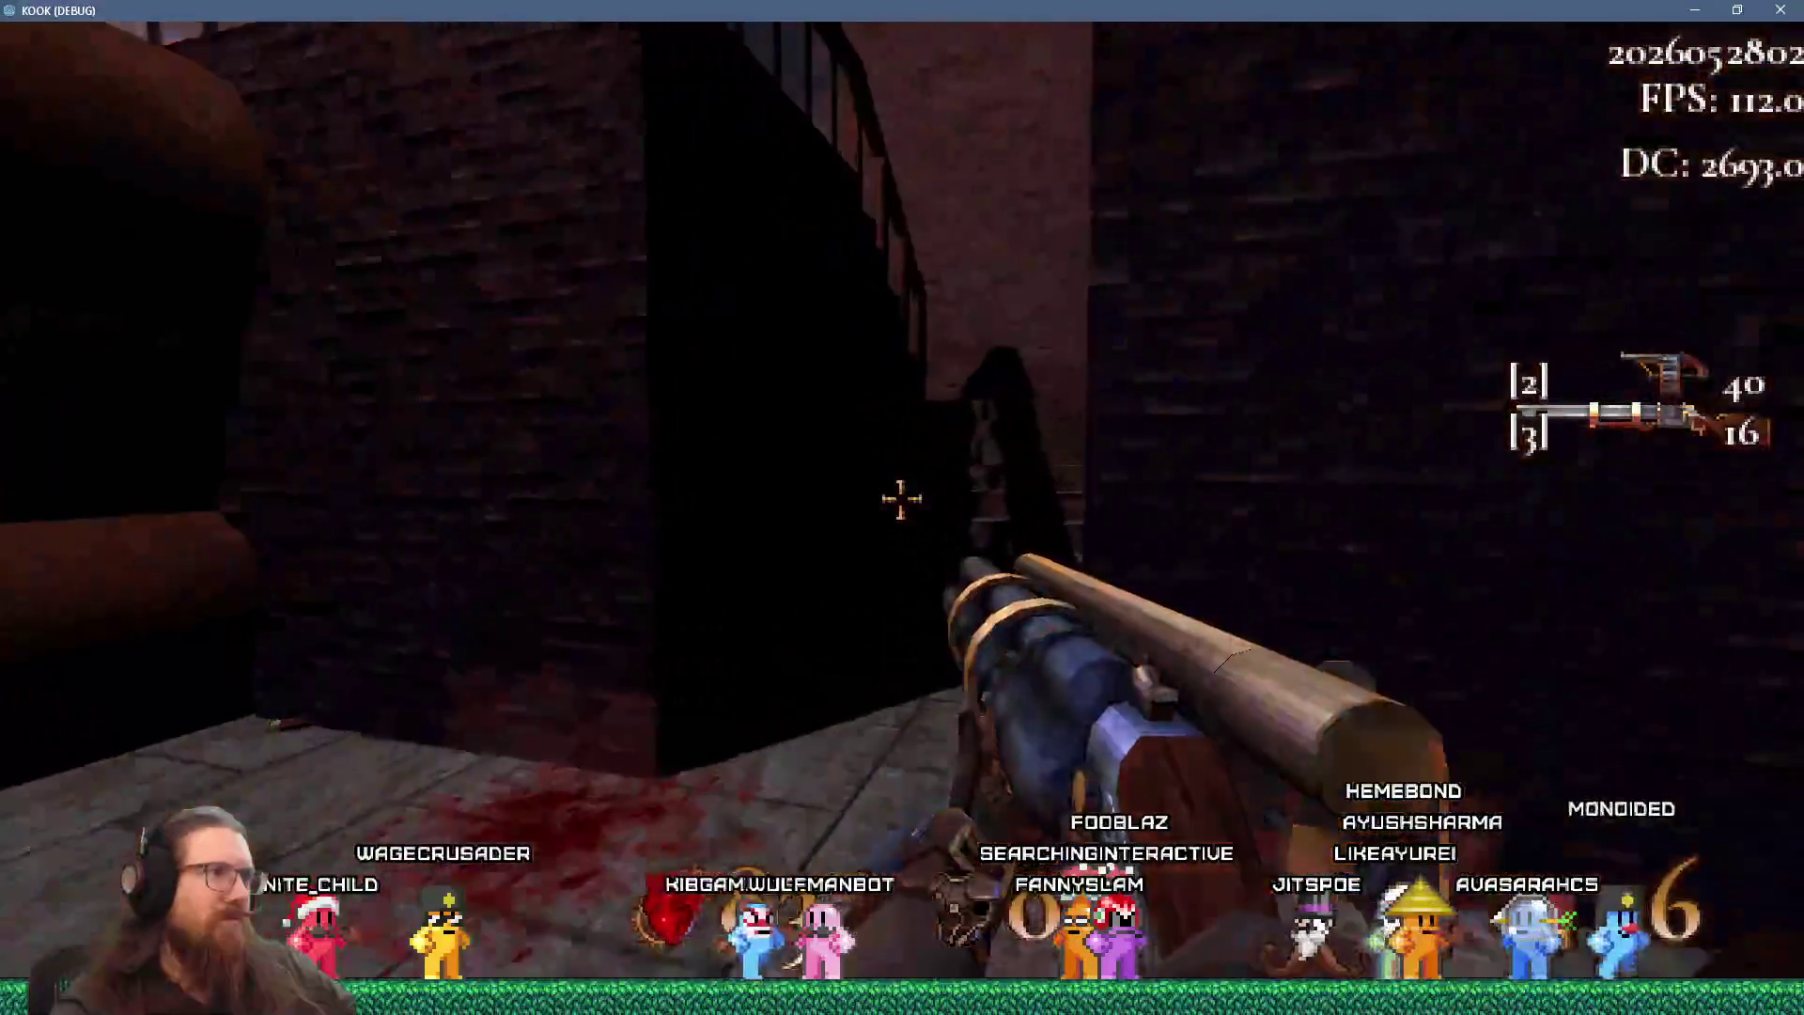
key("w")
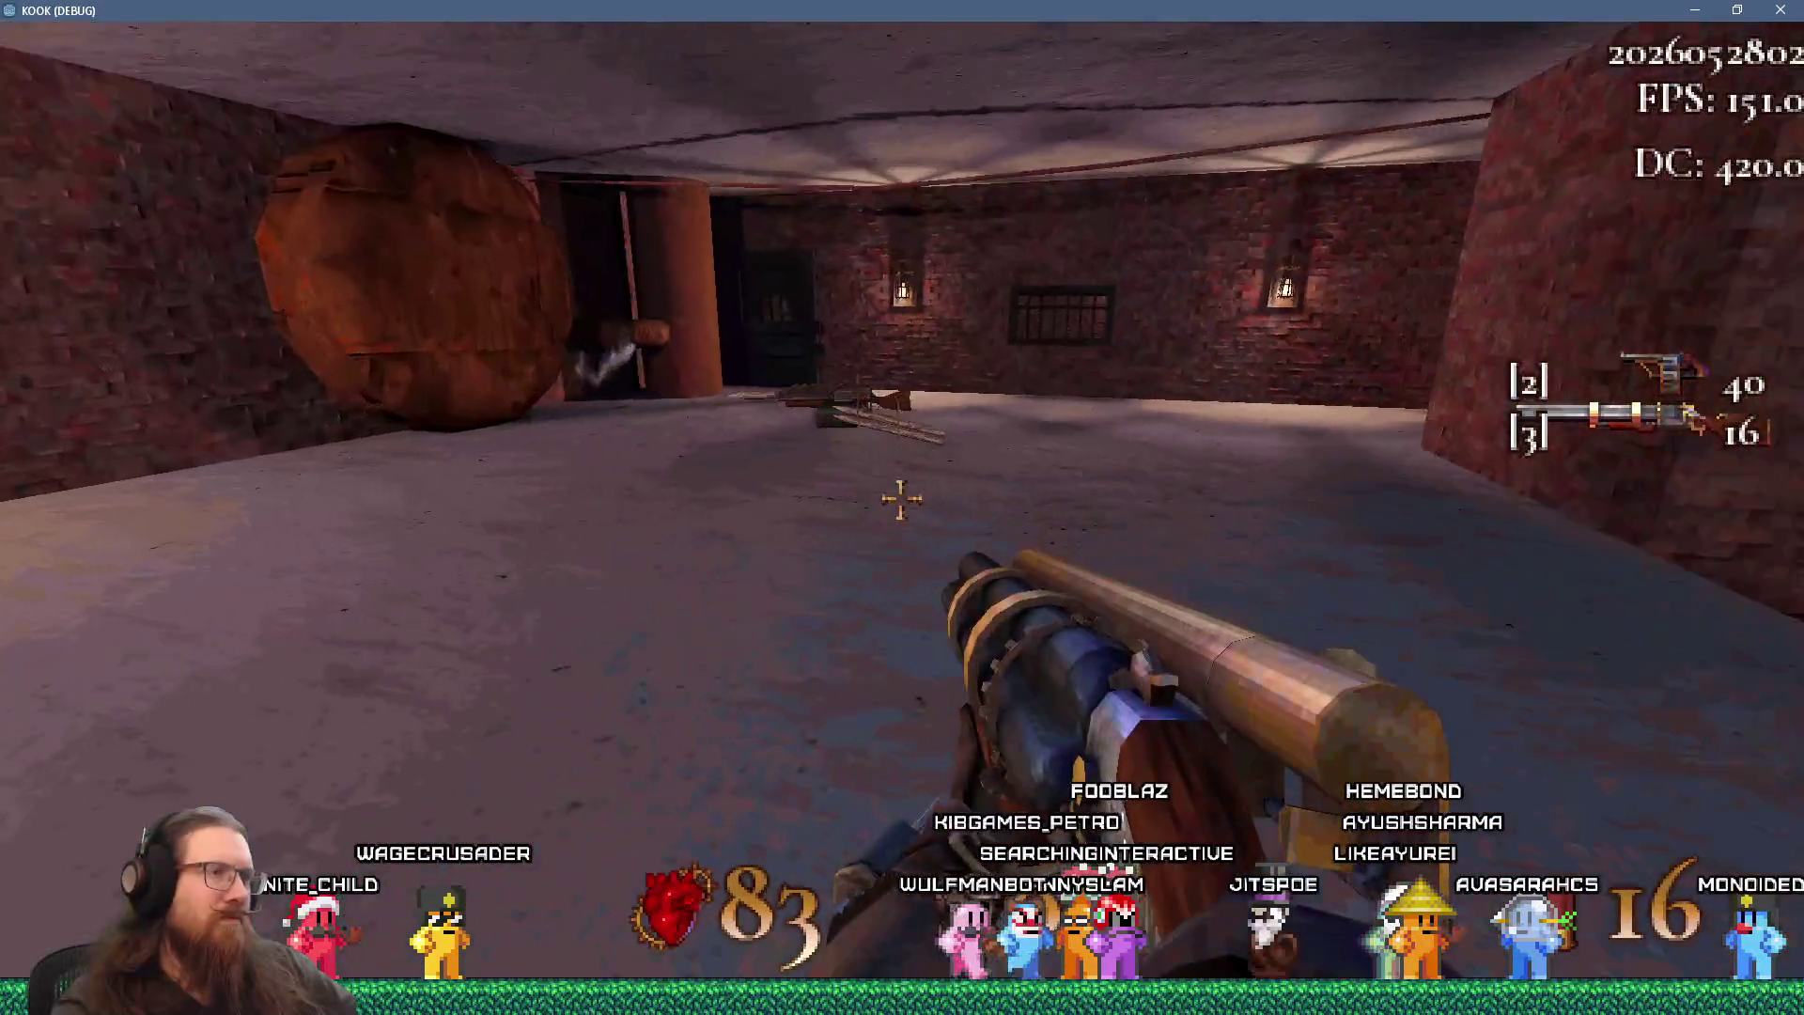
key("w")
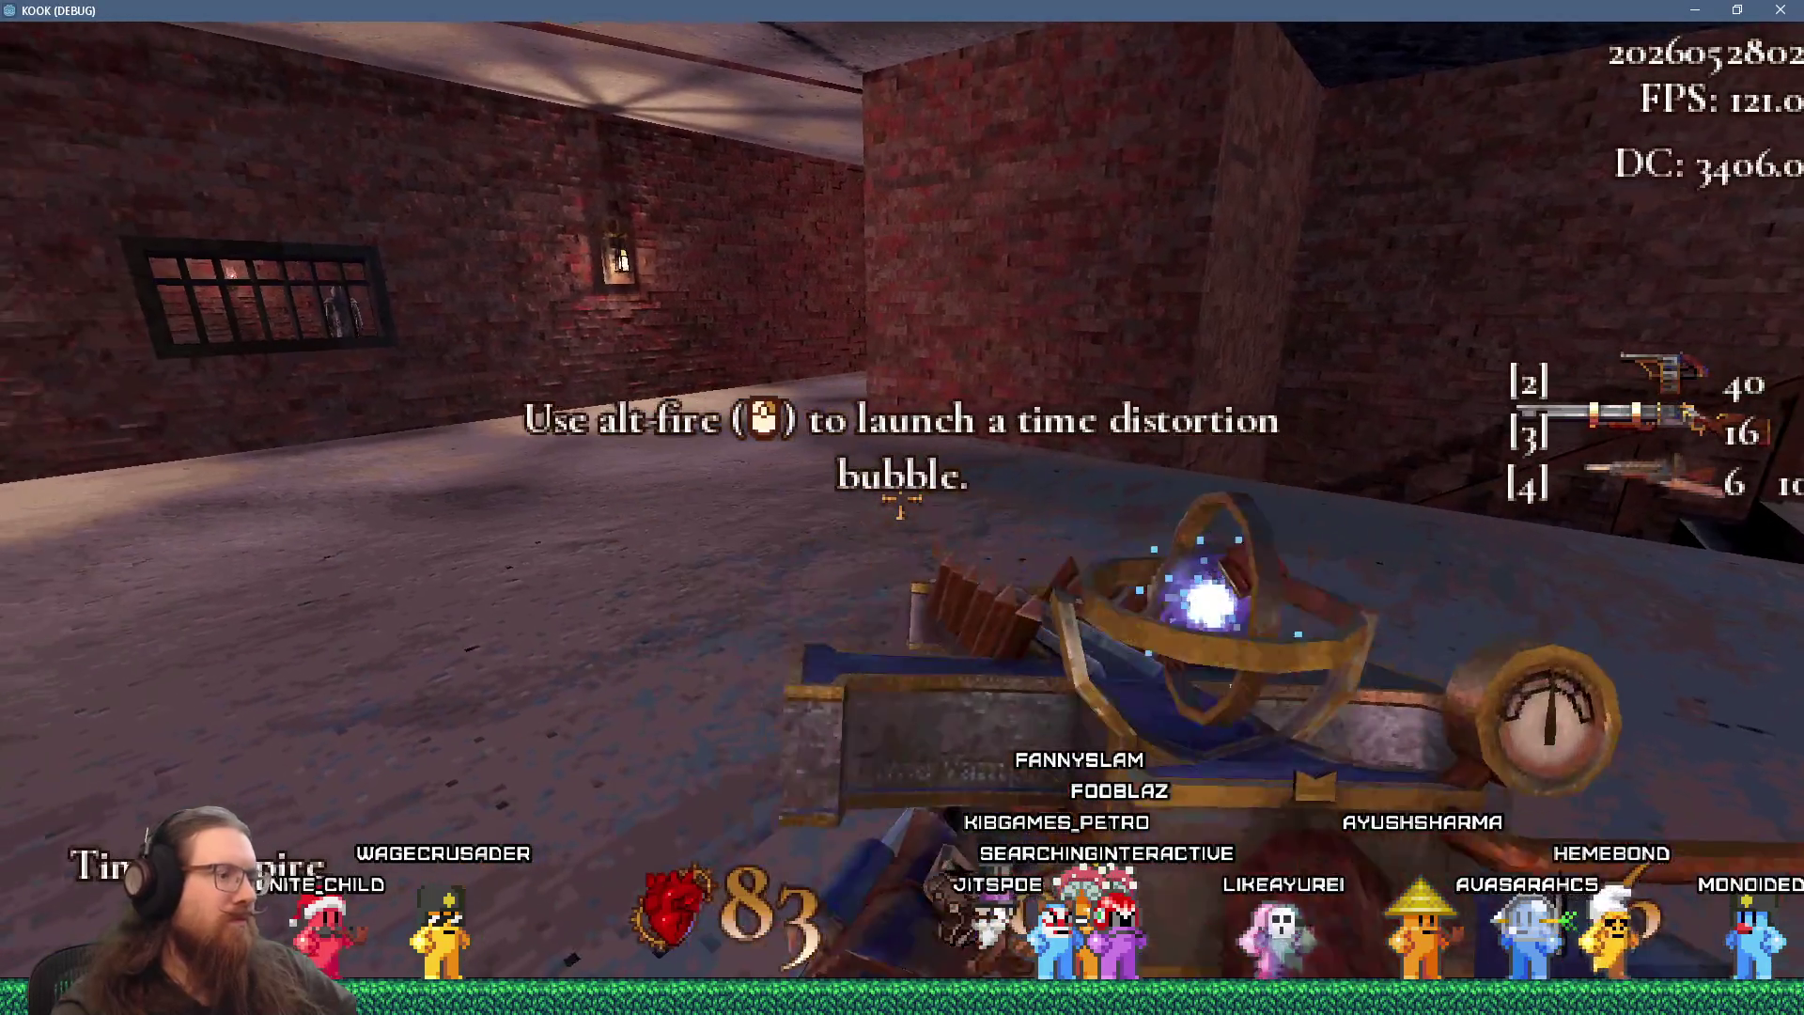
key("F5")
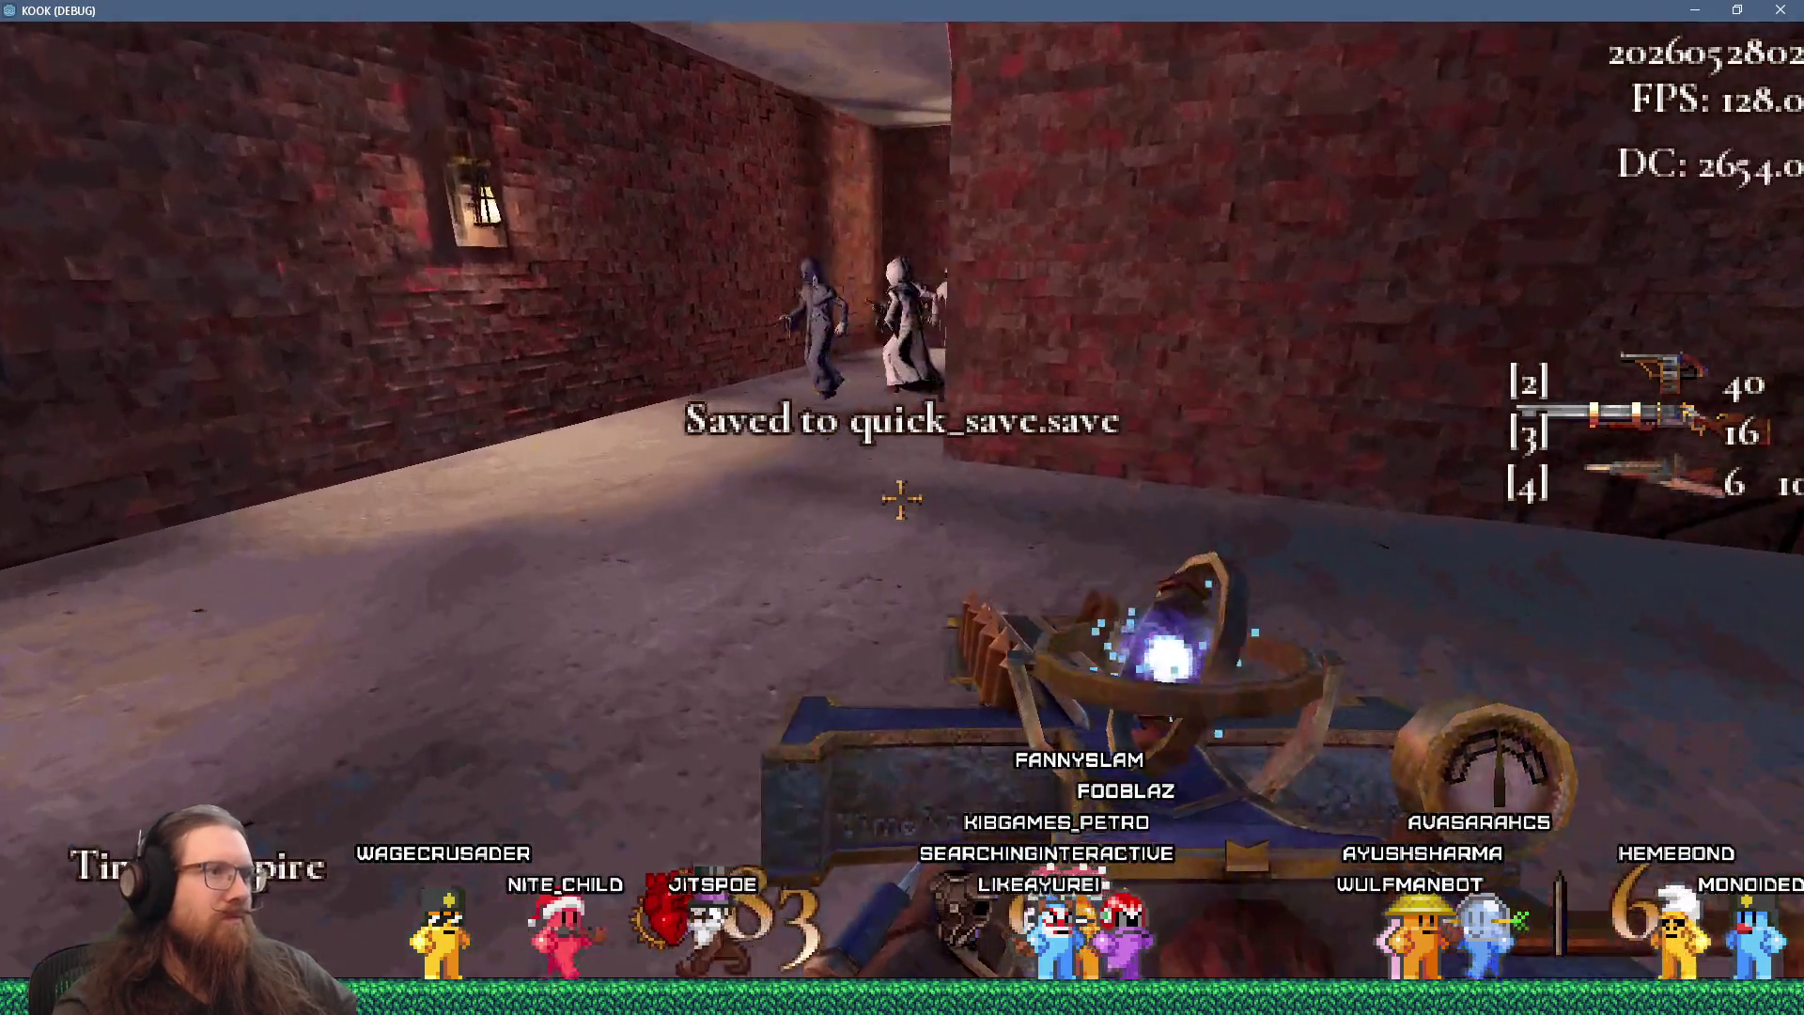
- Head through the caged area into the red-tinted courtyard and shoot the enemy
key("w")
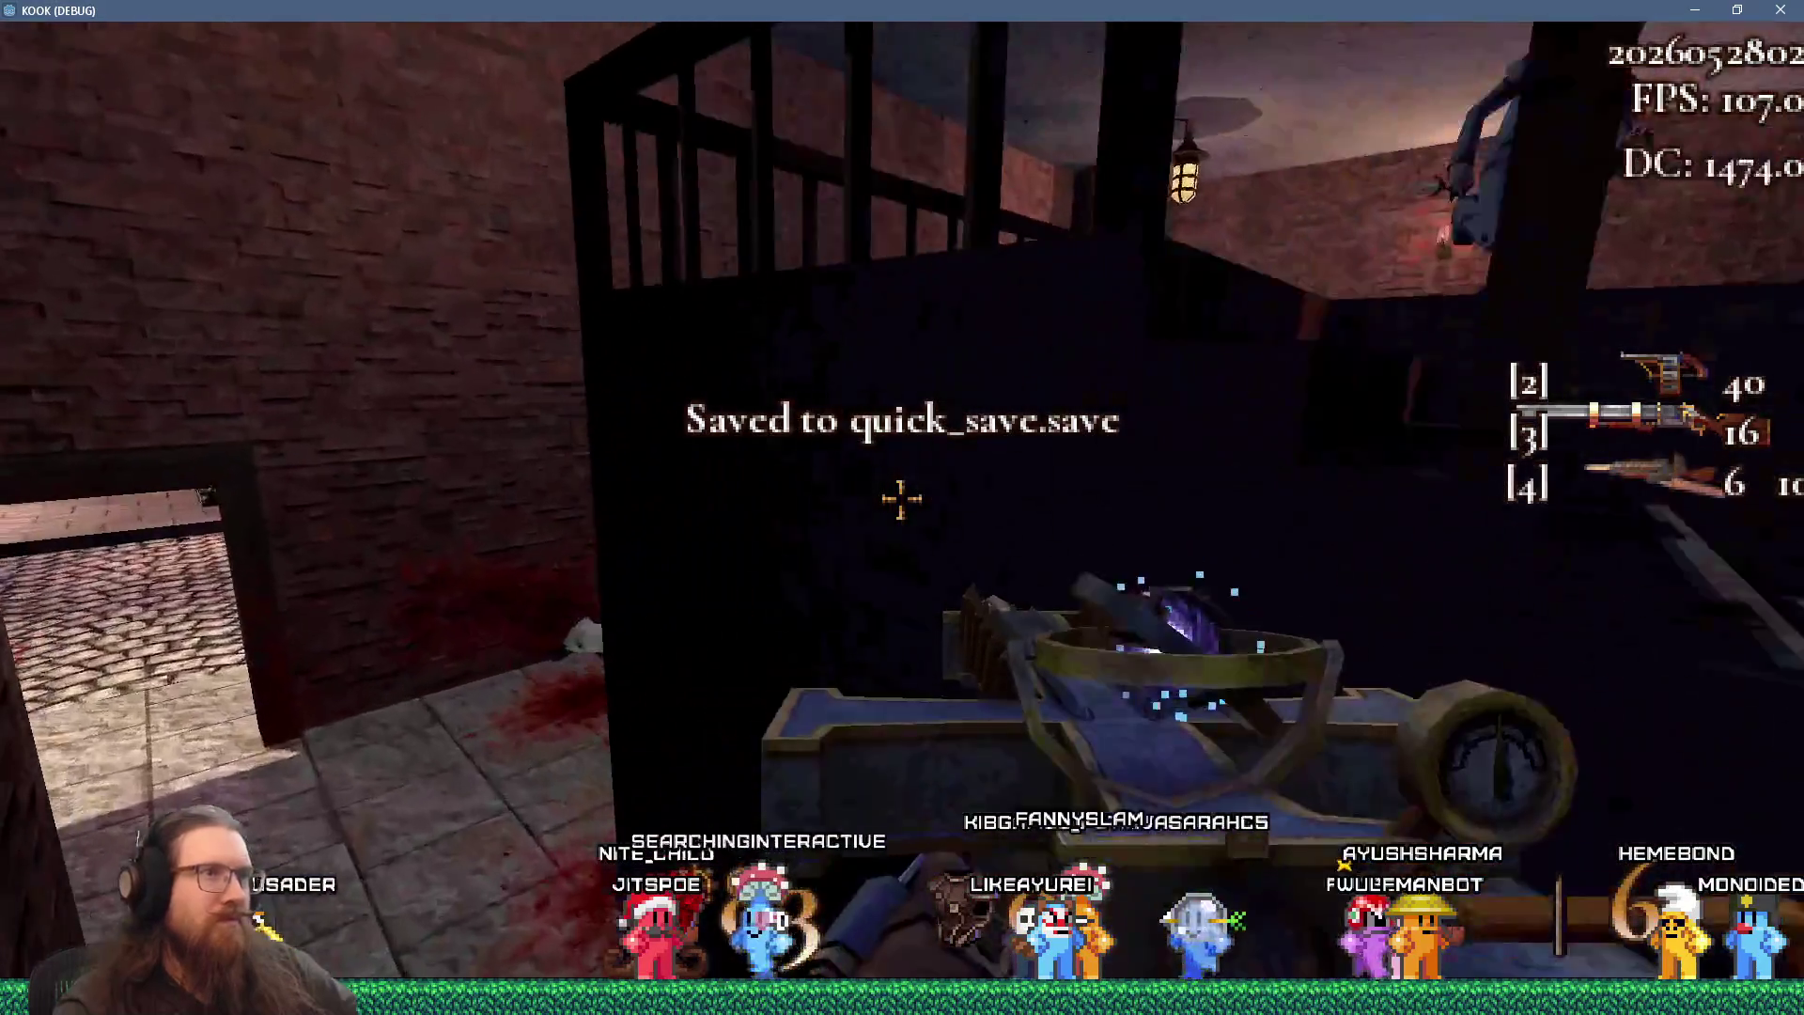
key("w")
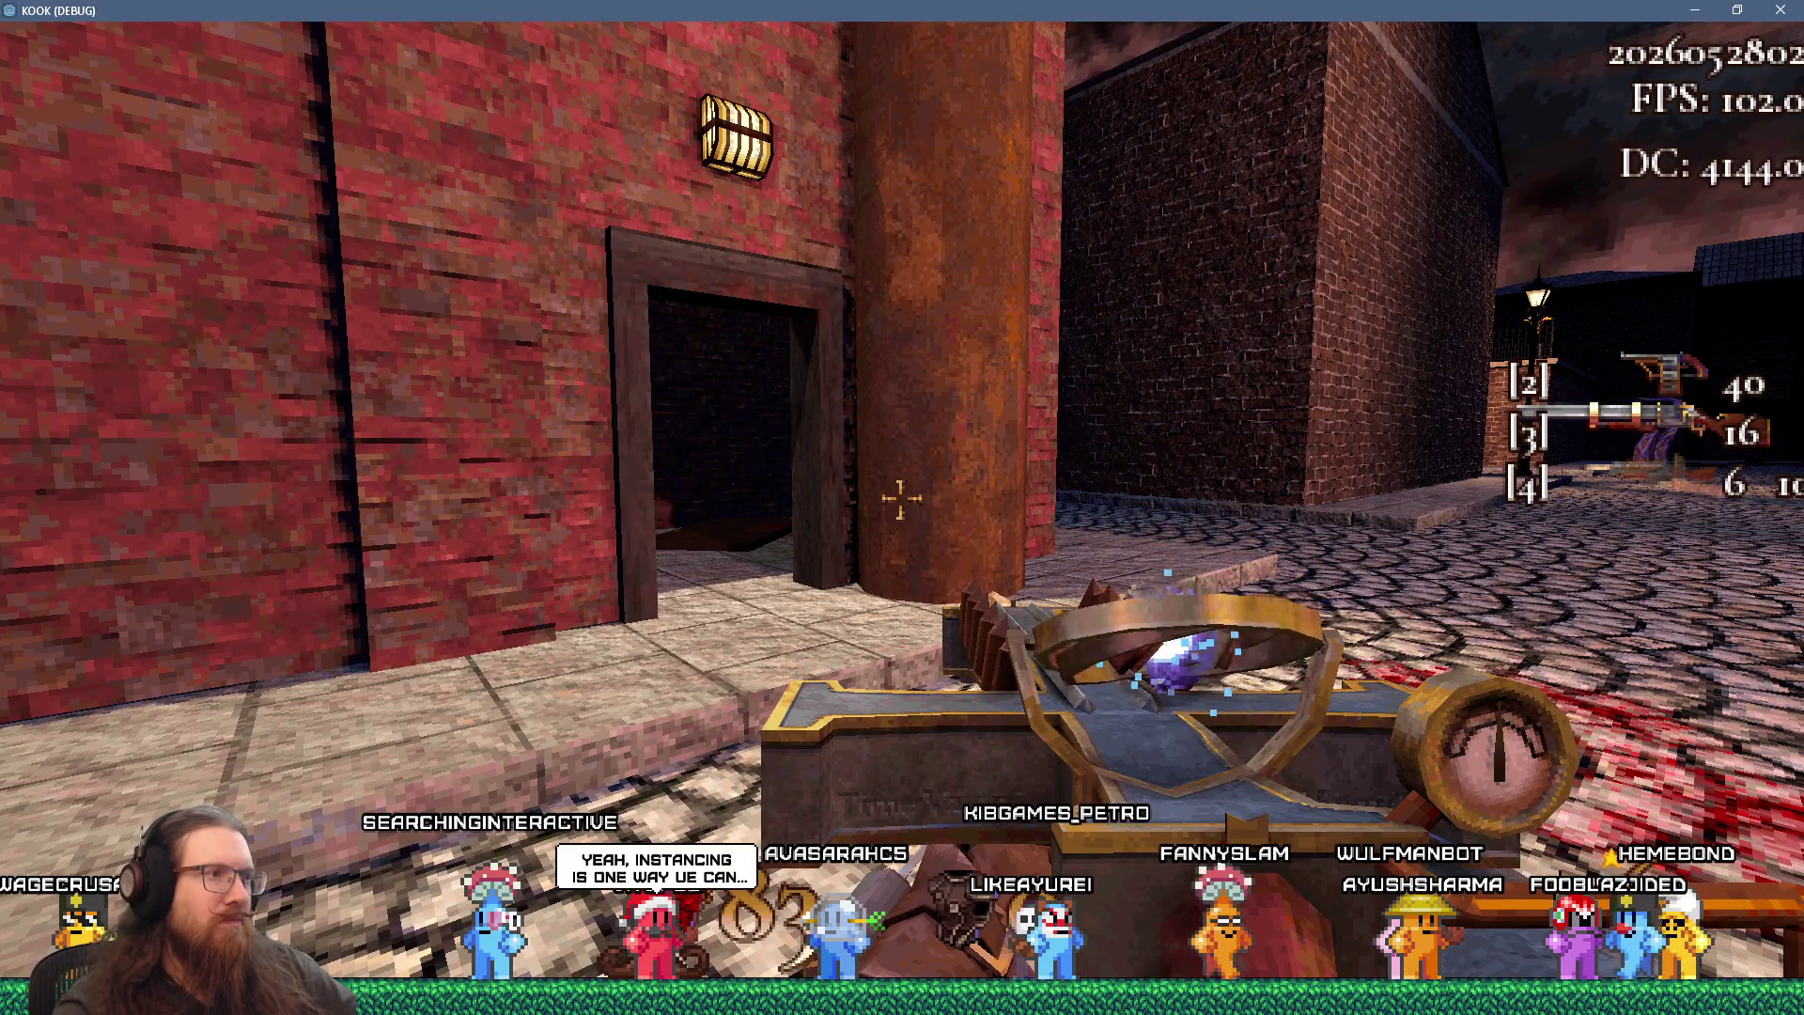
key("w")
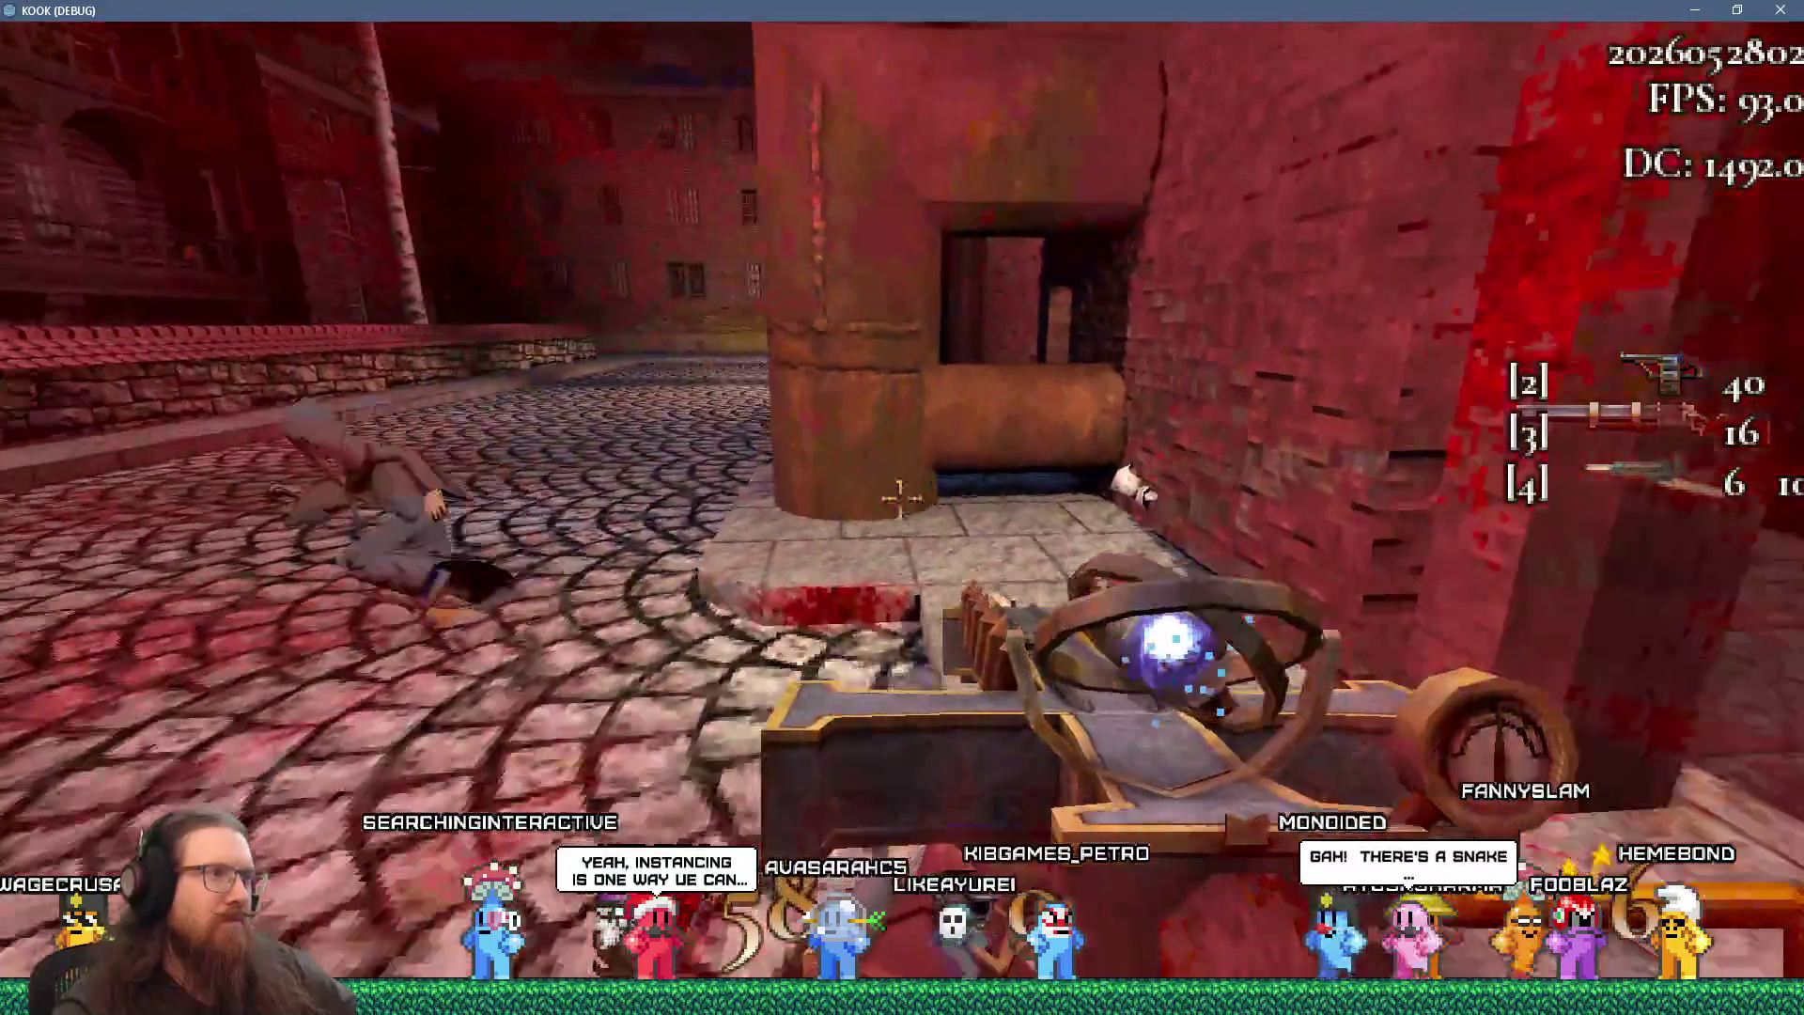
key("w")
left_click(899, 499)
- Look around the courtyard, then go through the dark doorway into the brick room
key("w")
key("w")
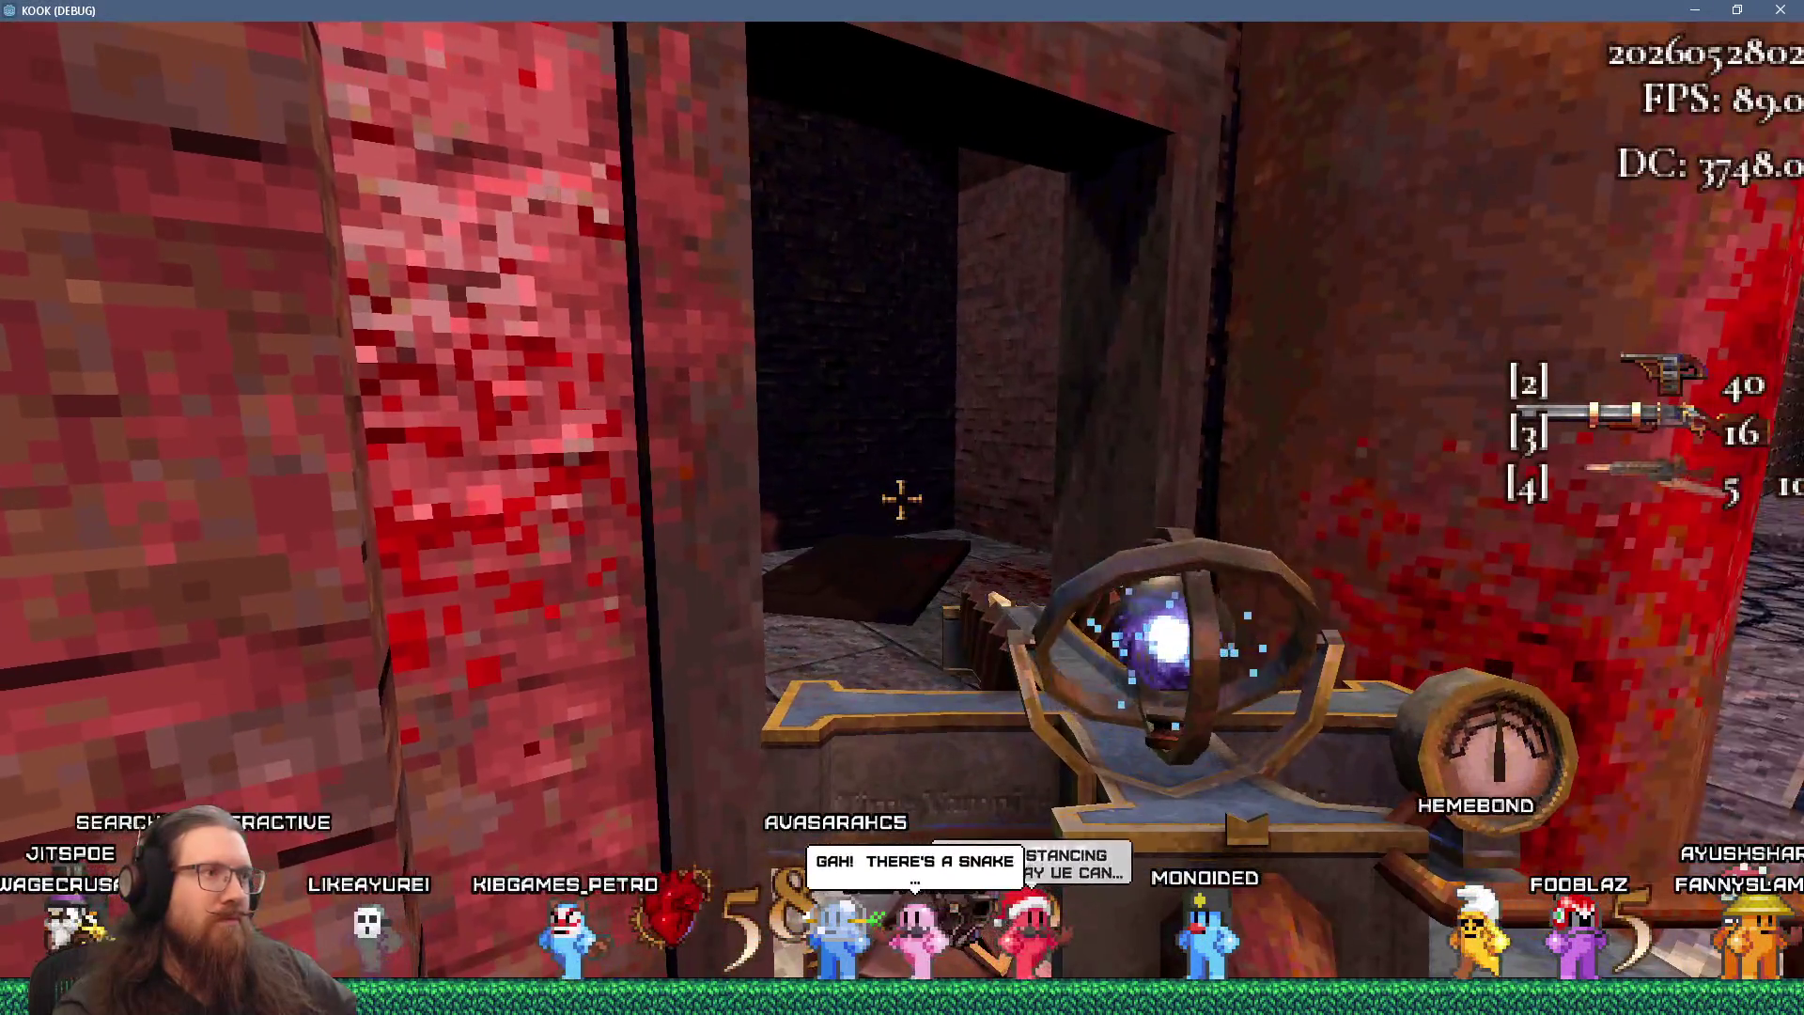
key("w")
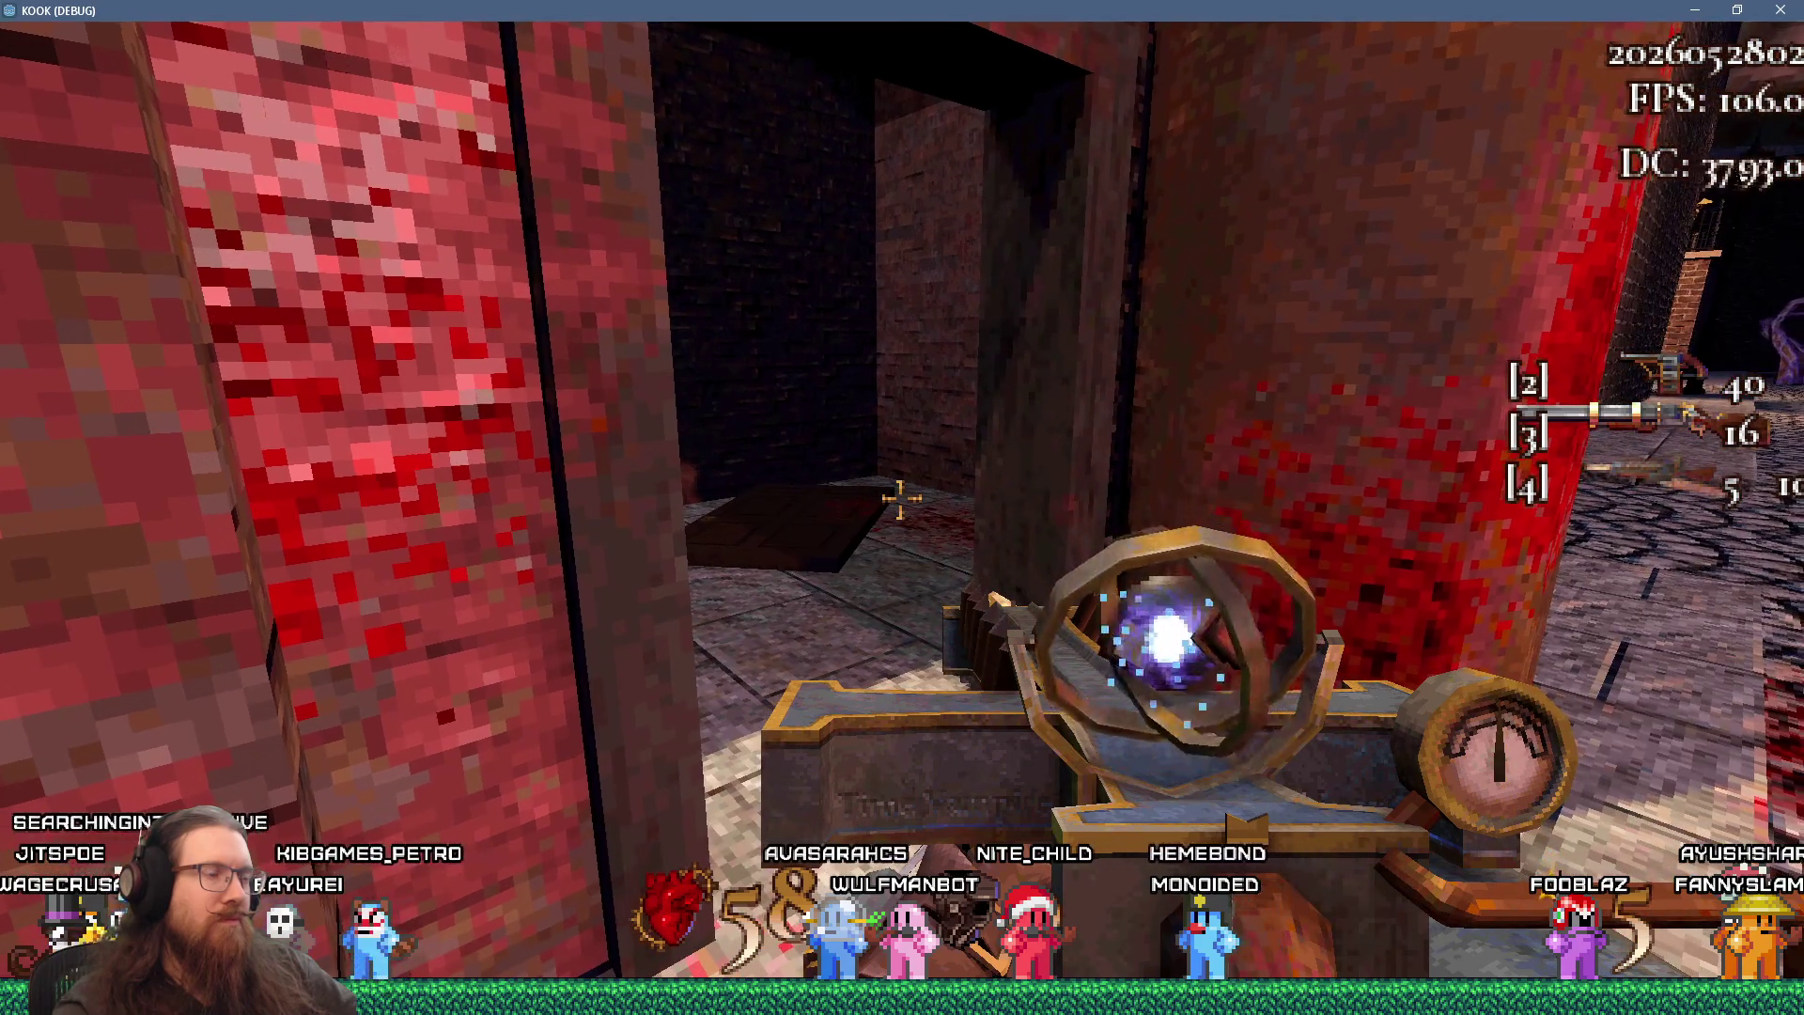
key("w")
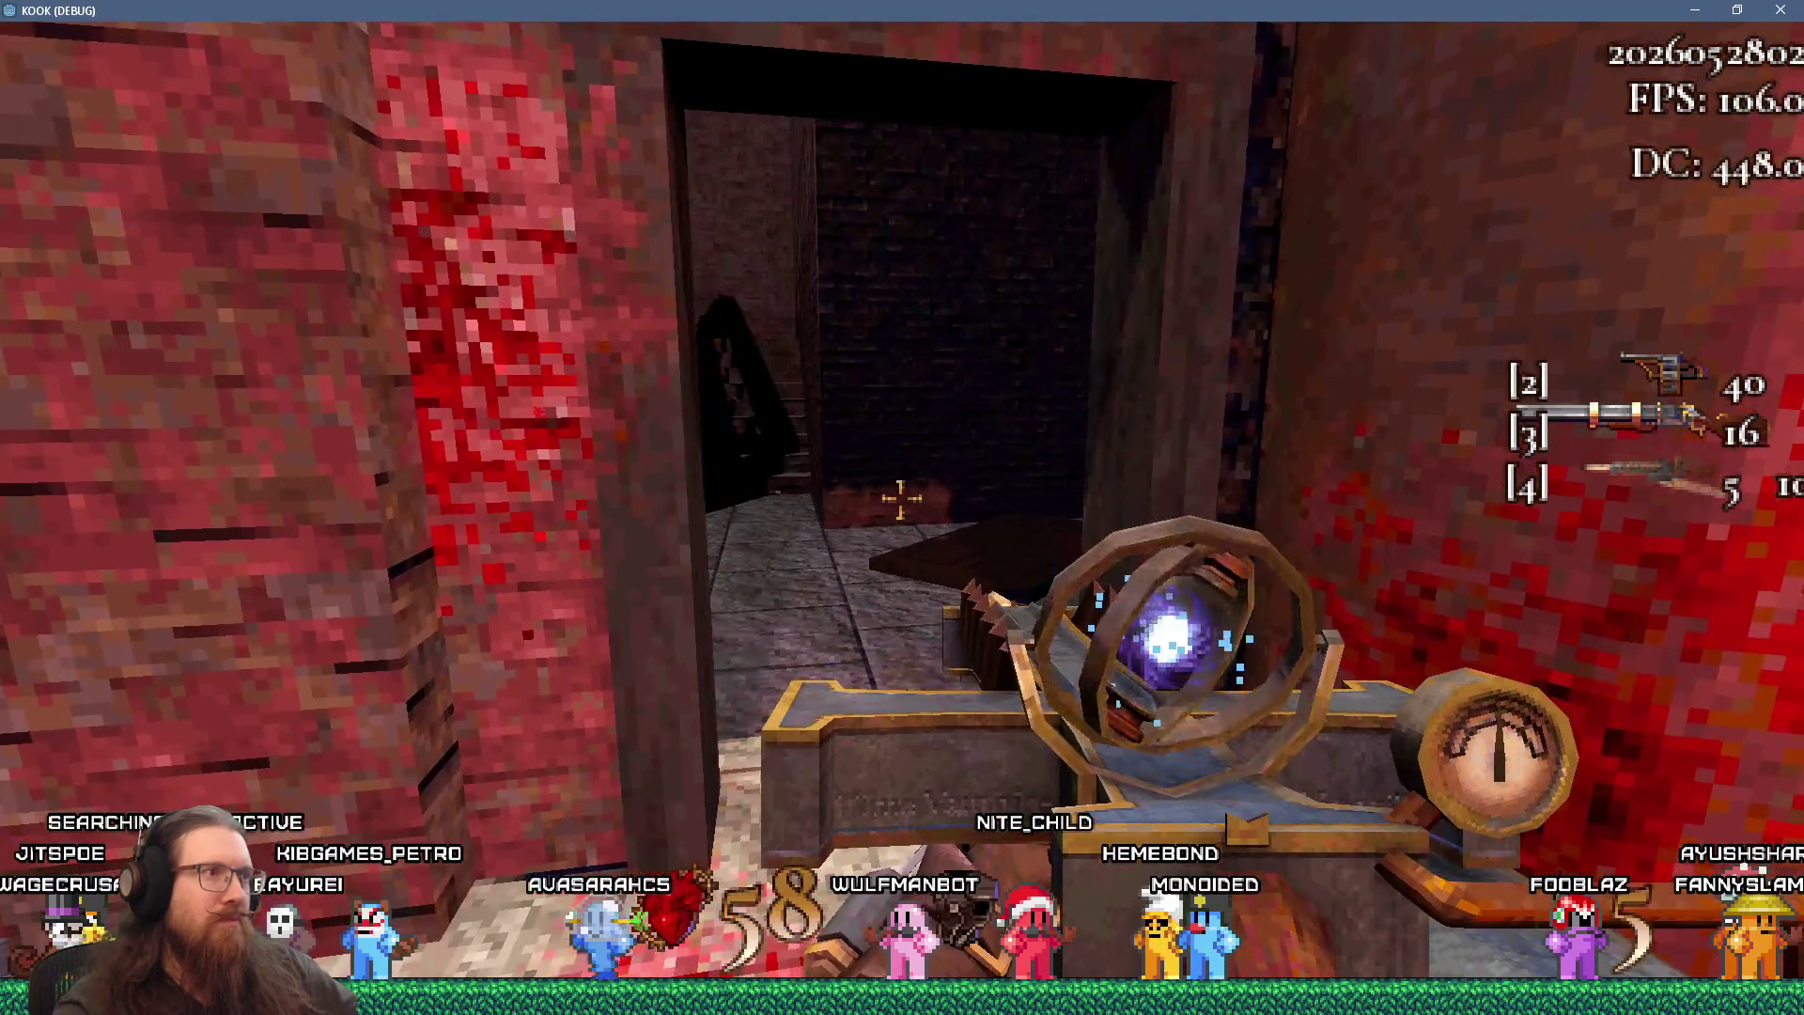
key("a")
key("w")
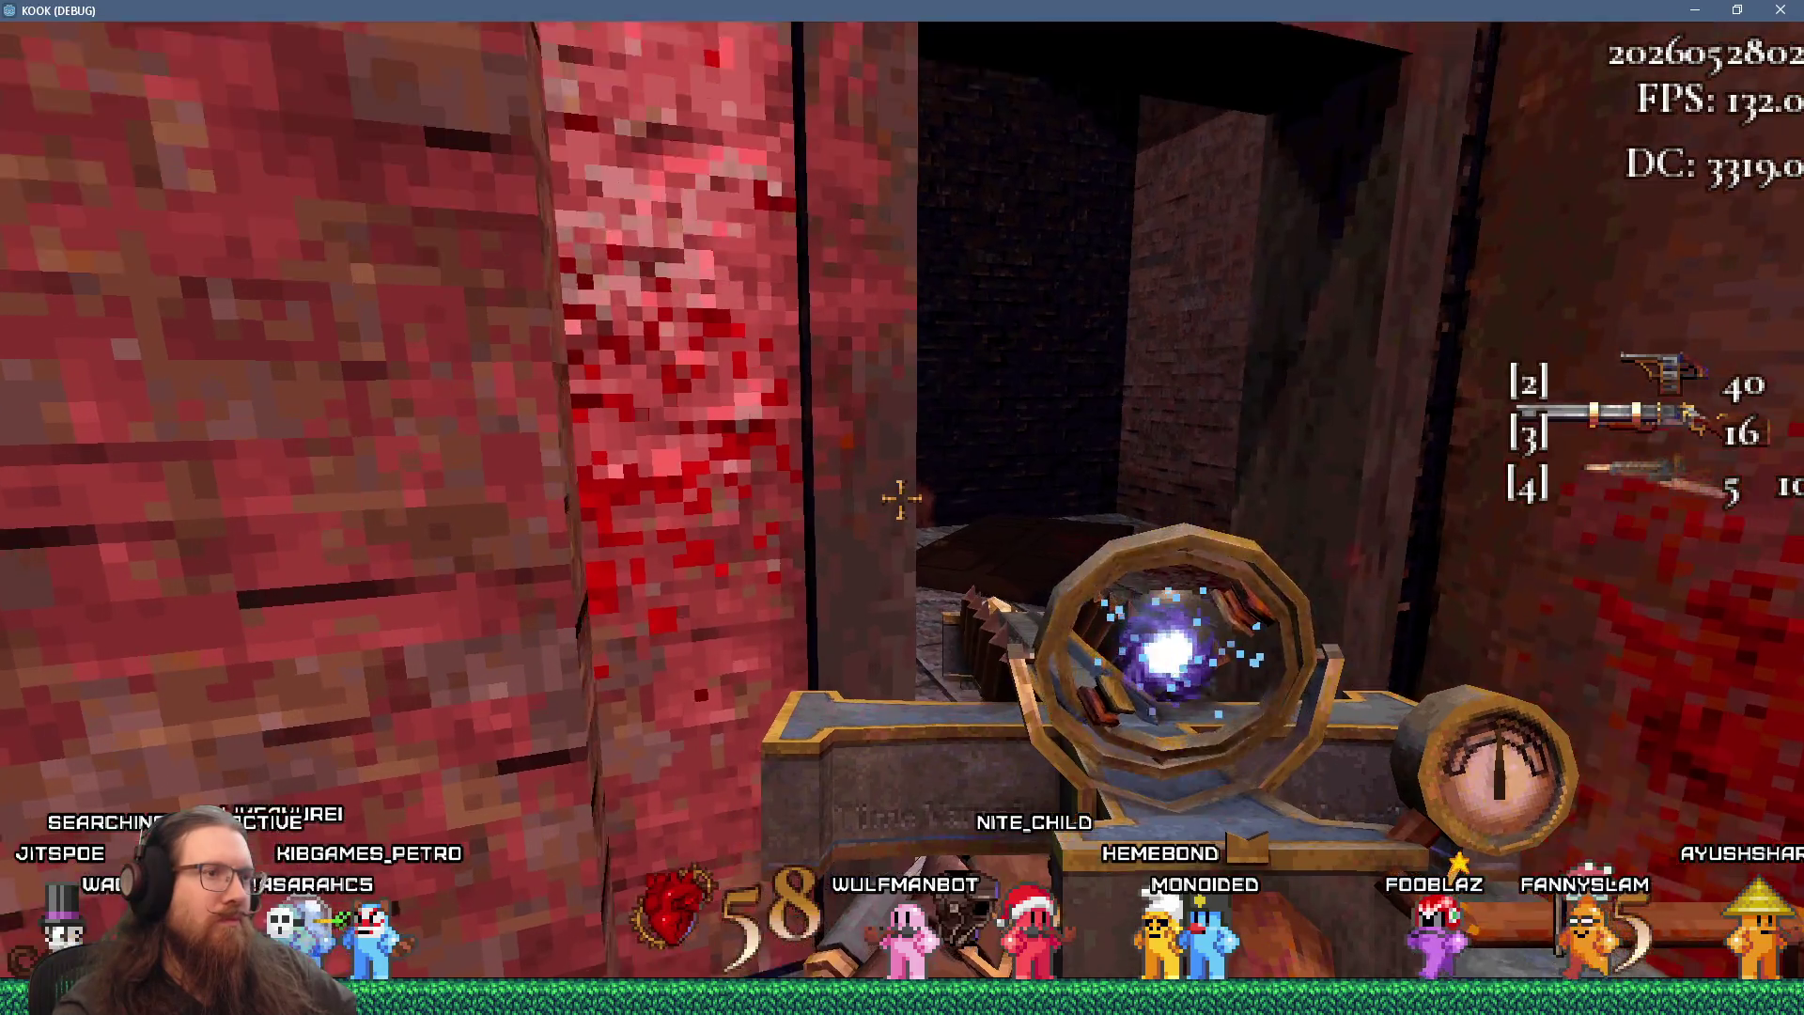
key("w")
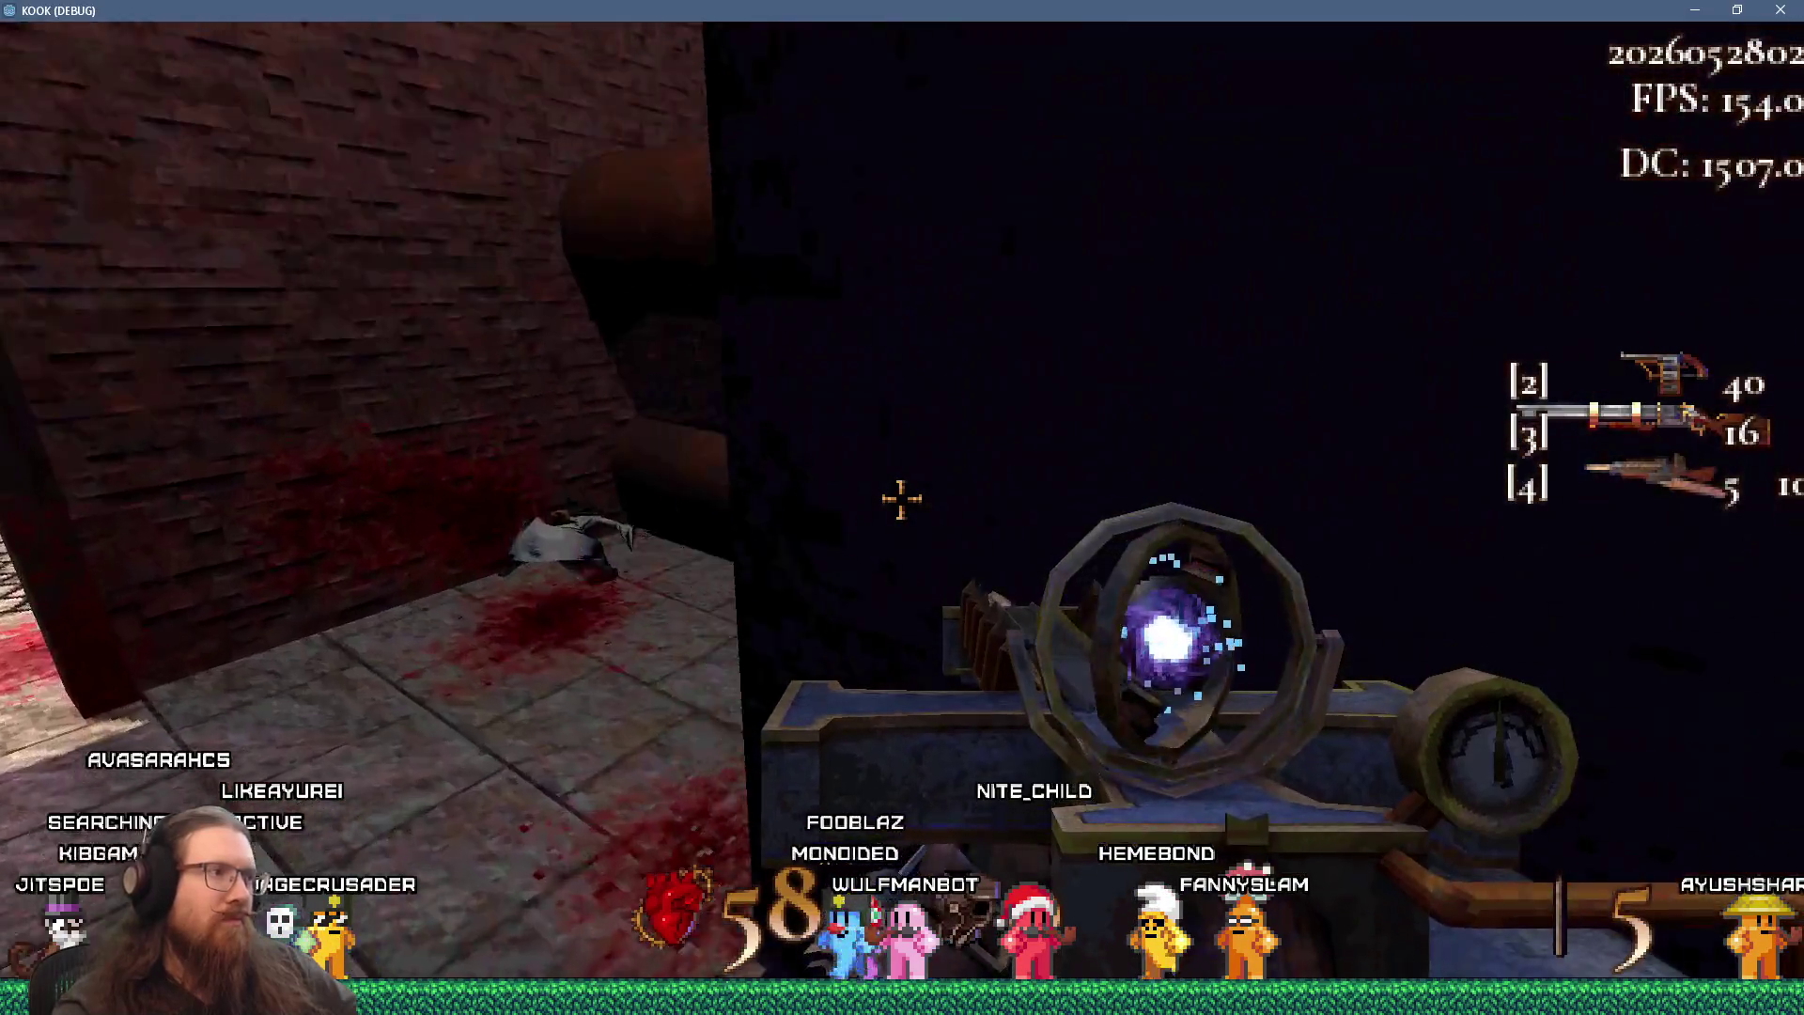
- Enter the quit command in the developer console to close the game
key("grave")
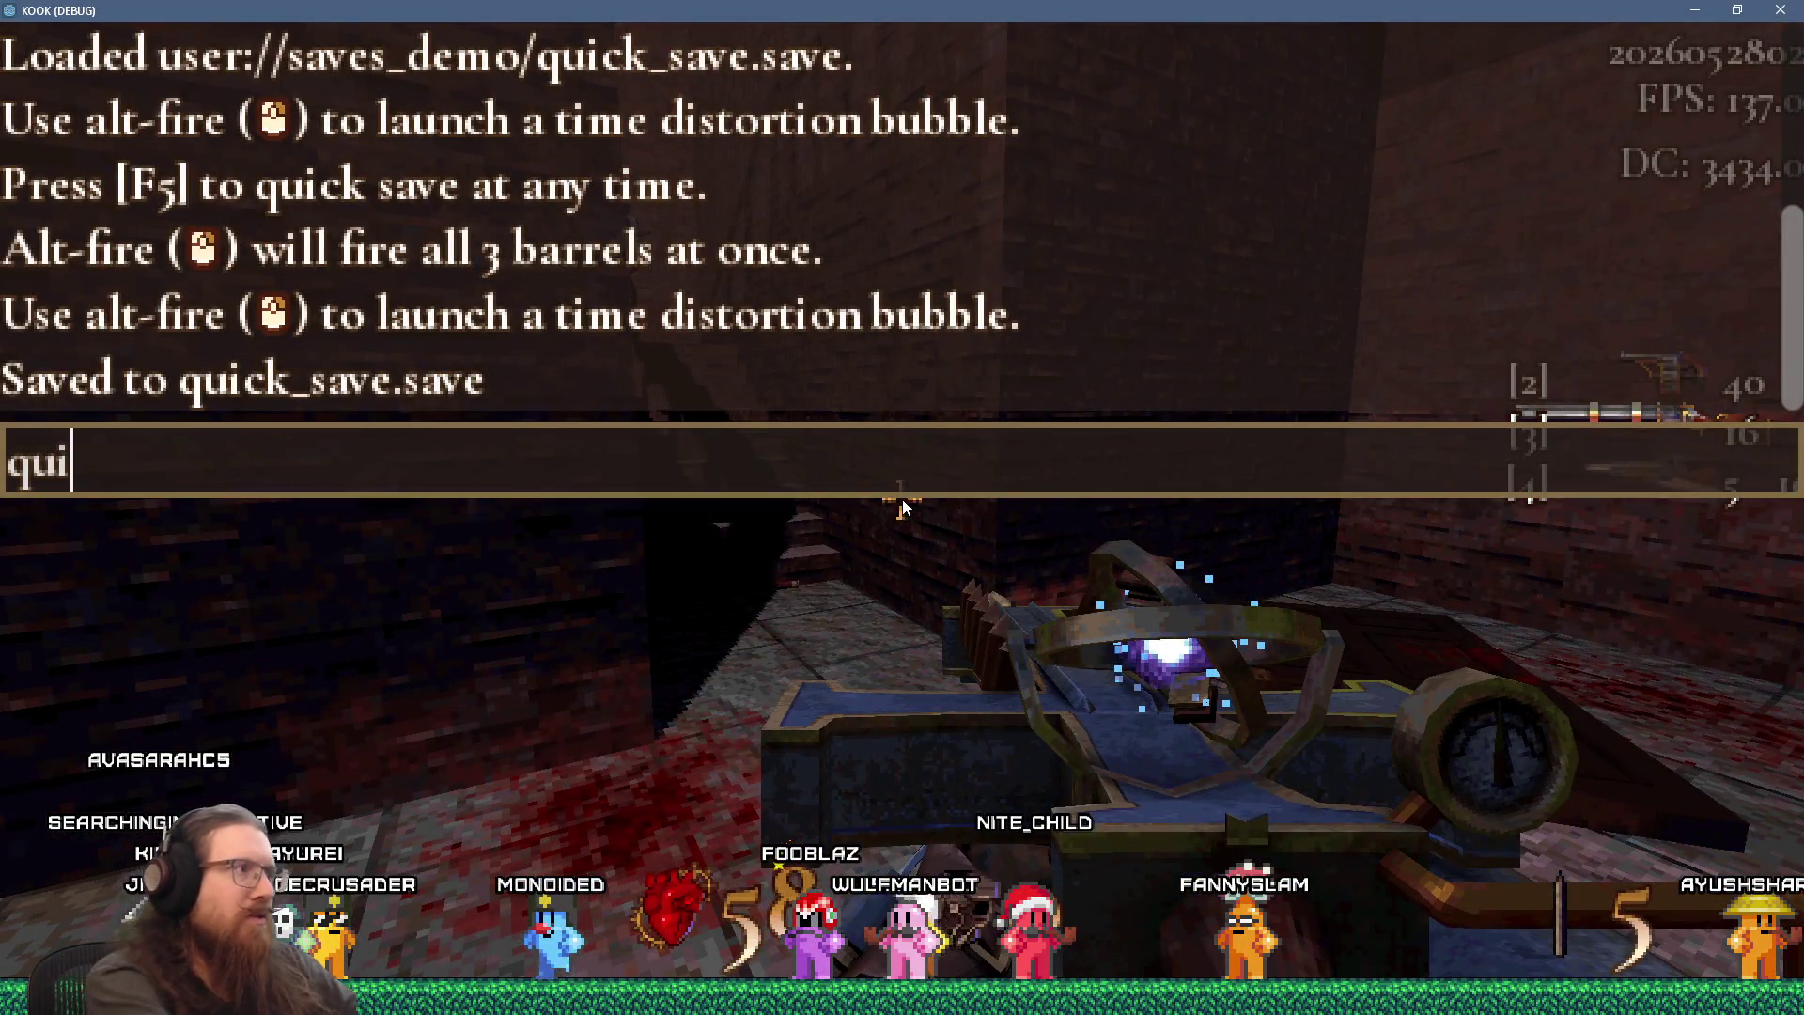
type("t")
key("Return")
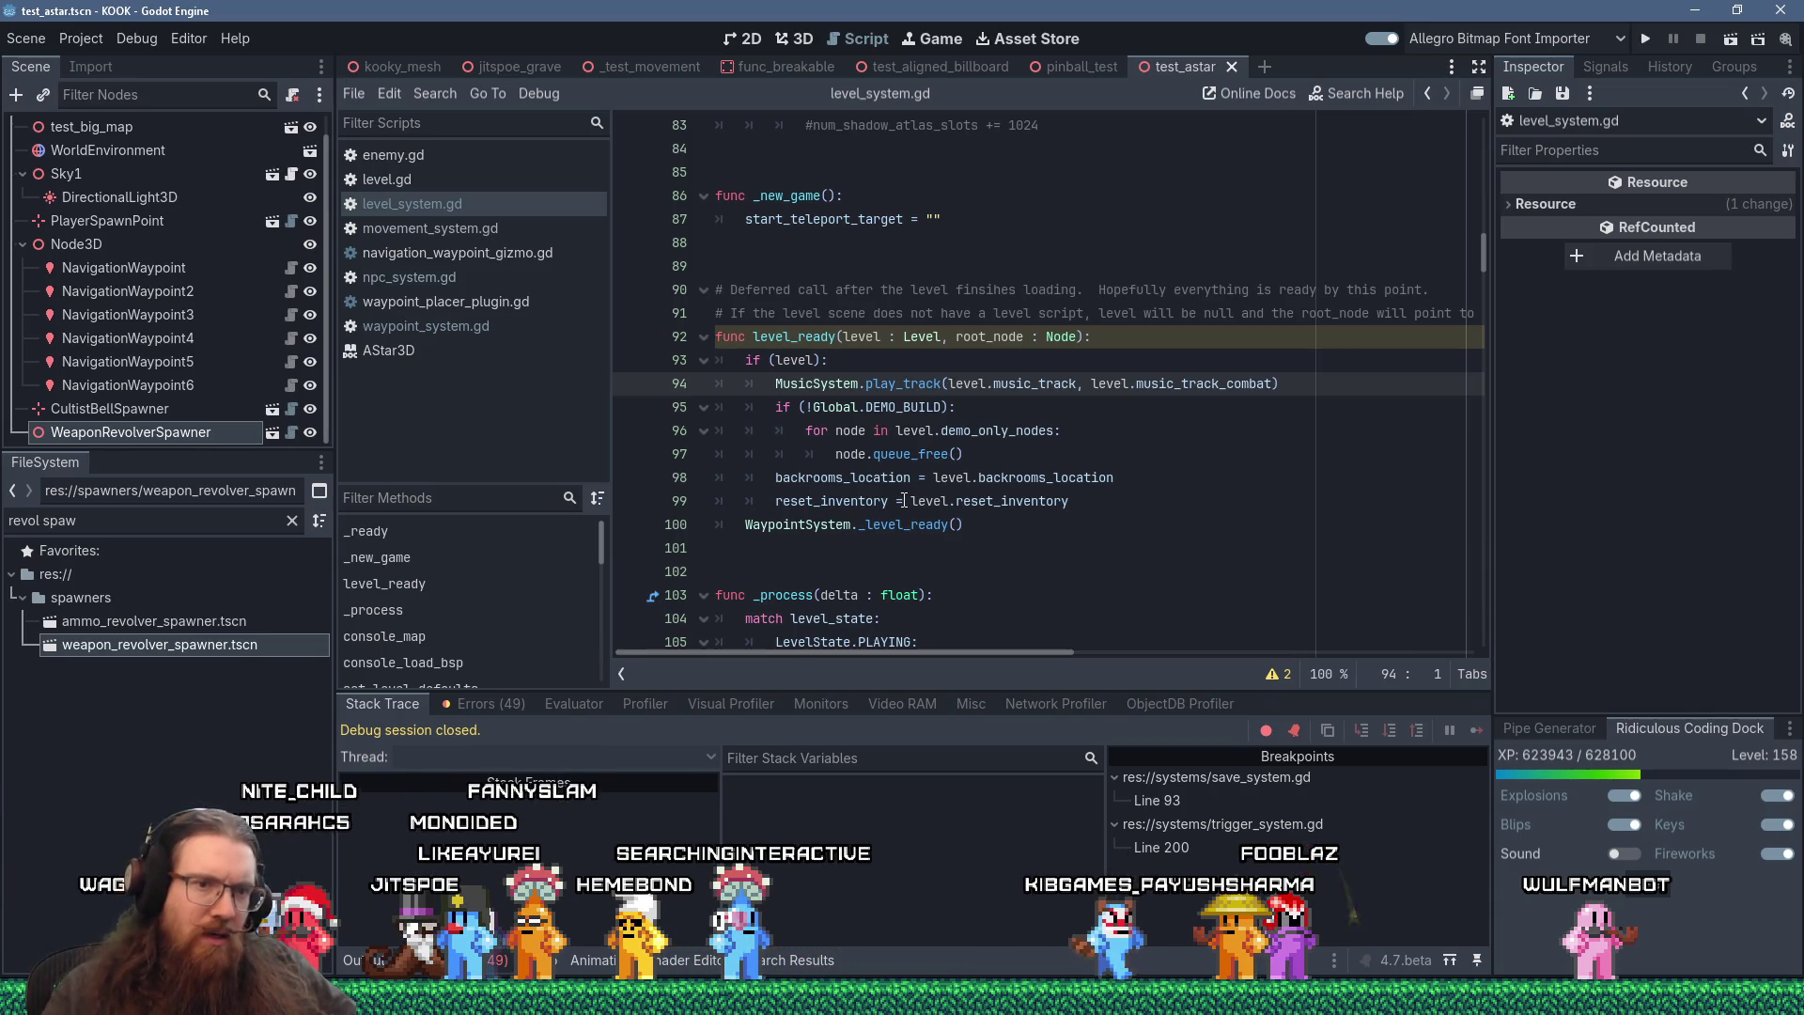
- Place the cursor on empty line 101 of level_system.gd and show the Alt+Tab window switcher
left_click(955, 559)
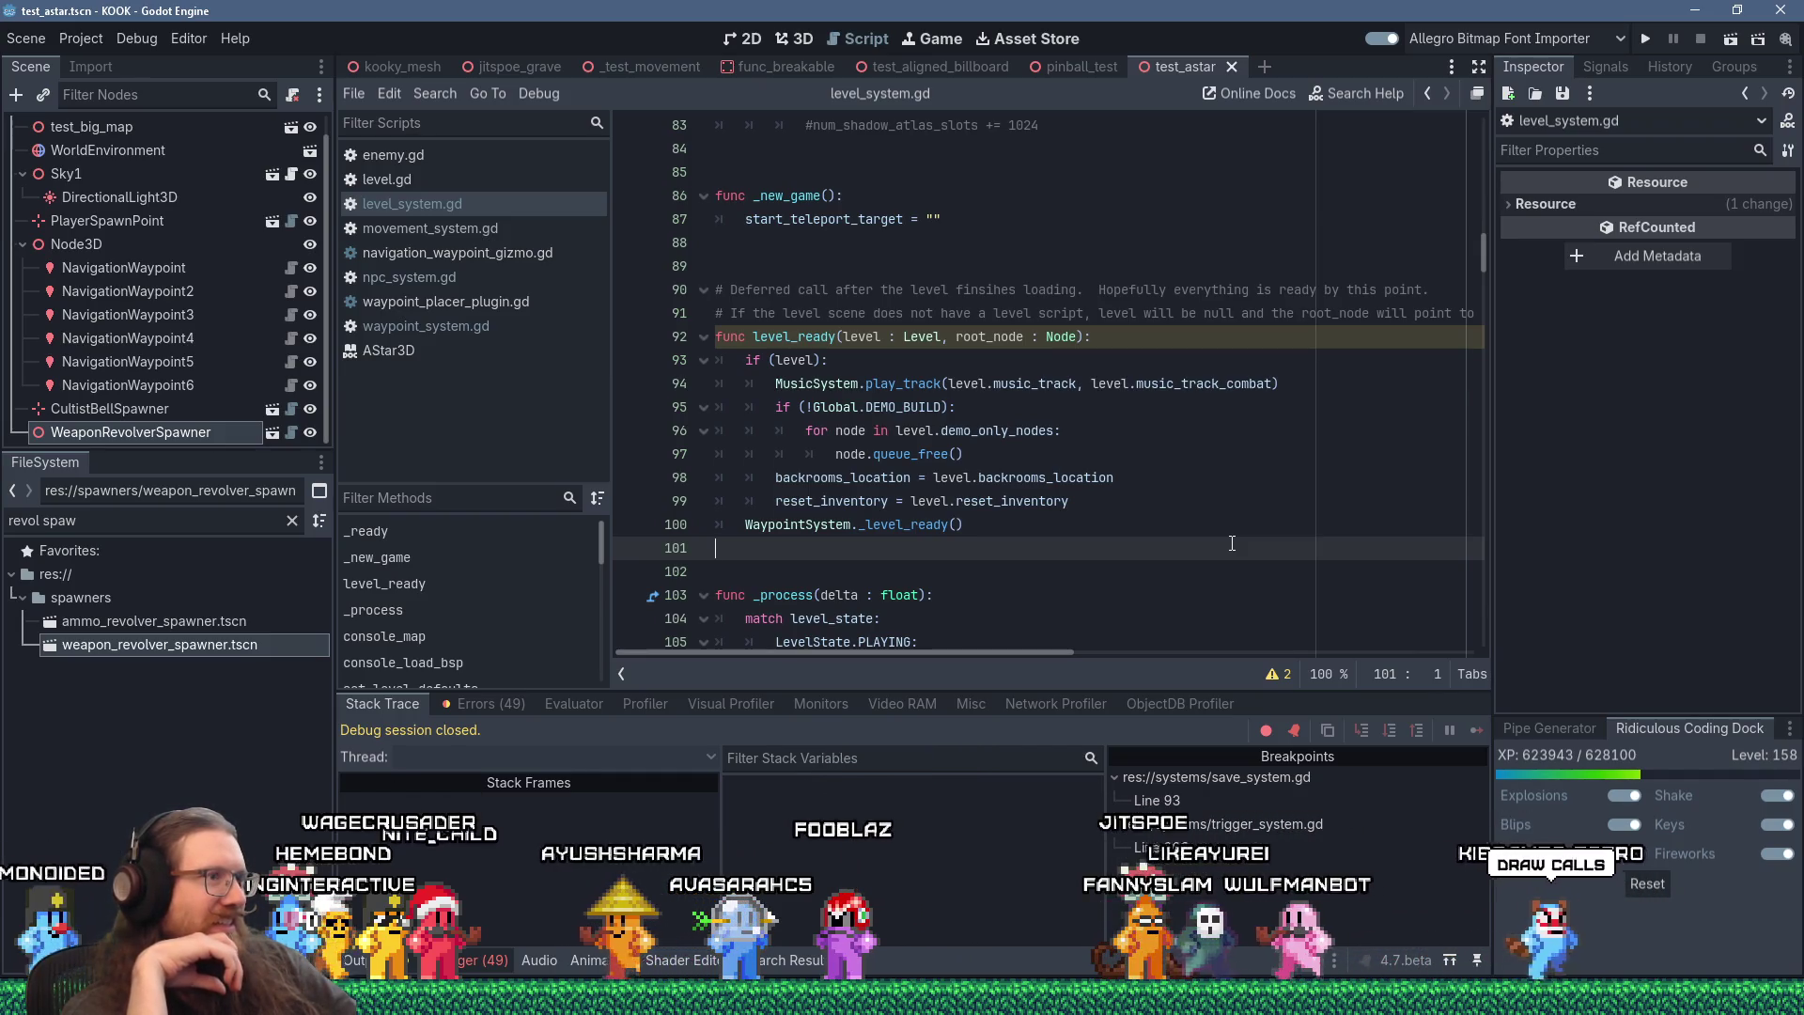
key("alt+Tab")
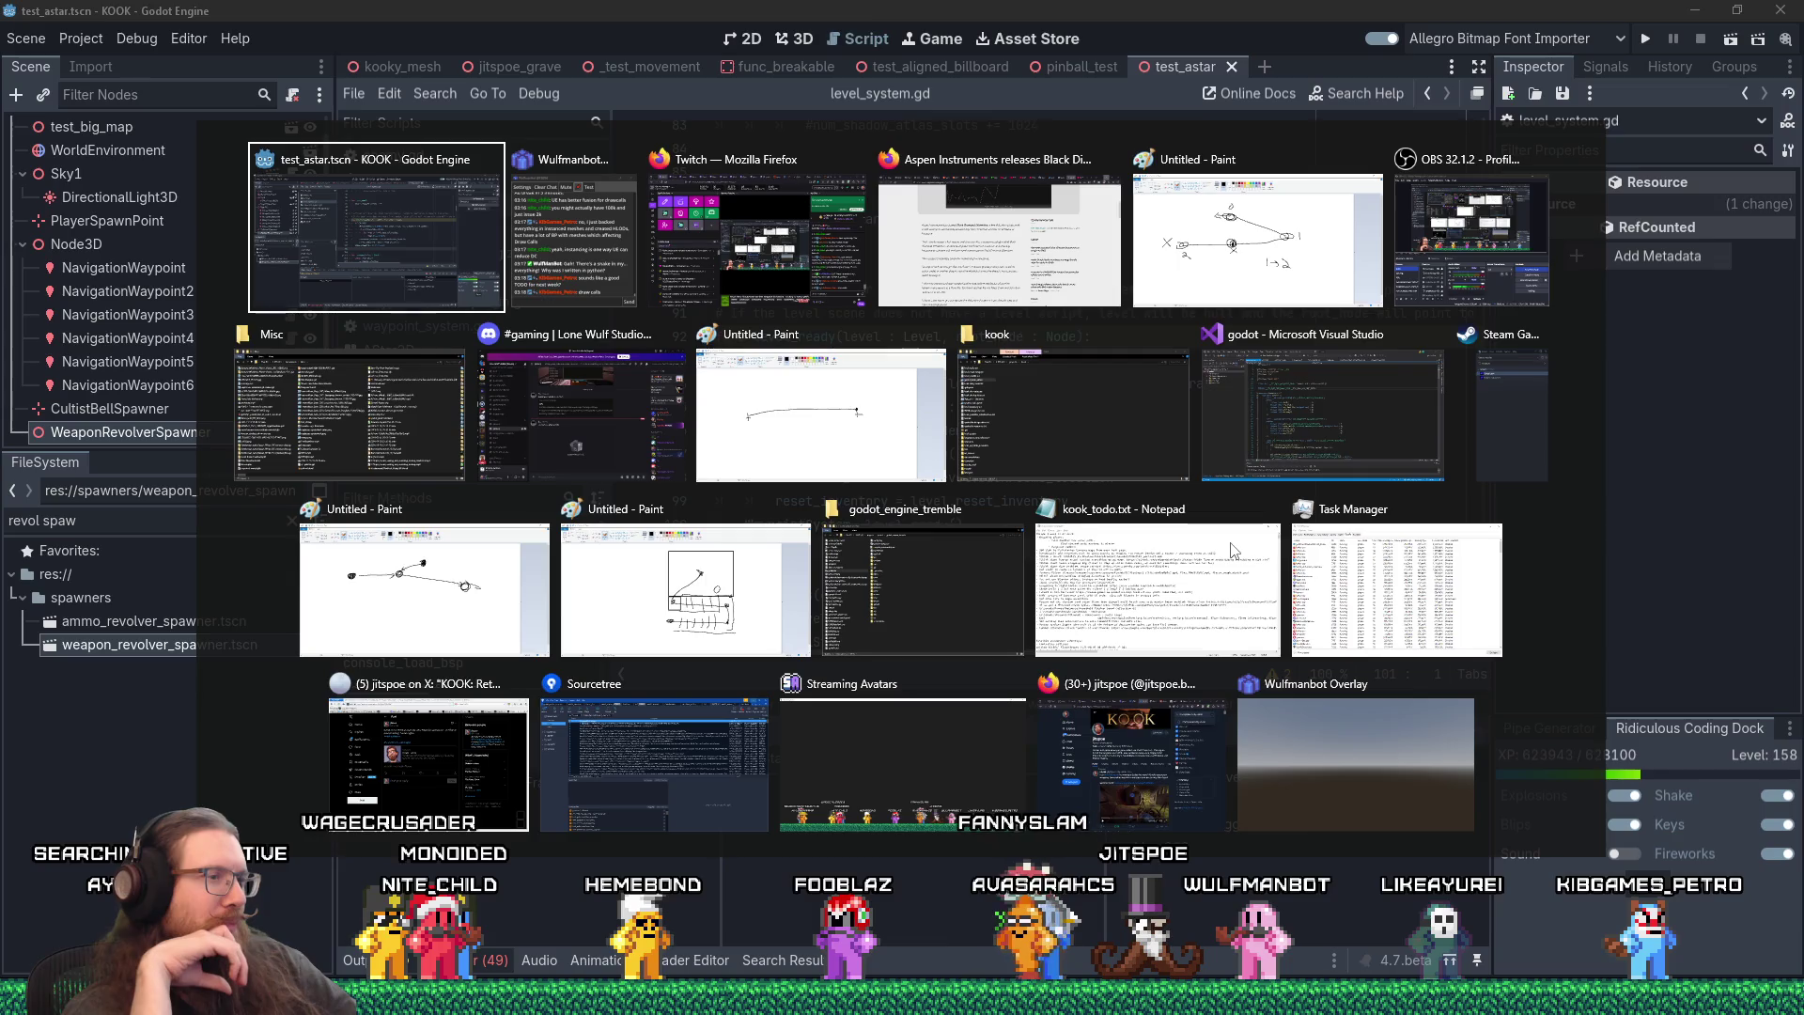
- Close the window switcher to stay on the level_system.gd script in Godot
key("Escape")
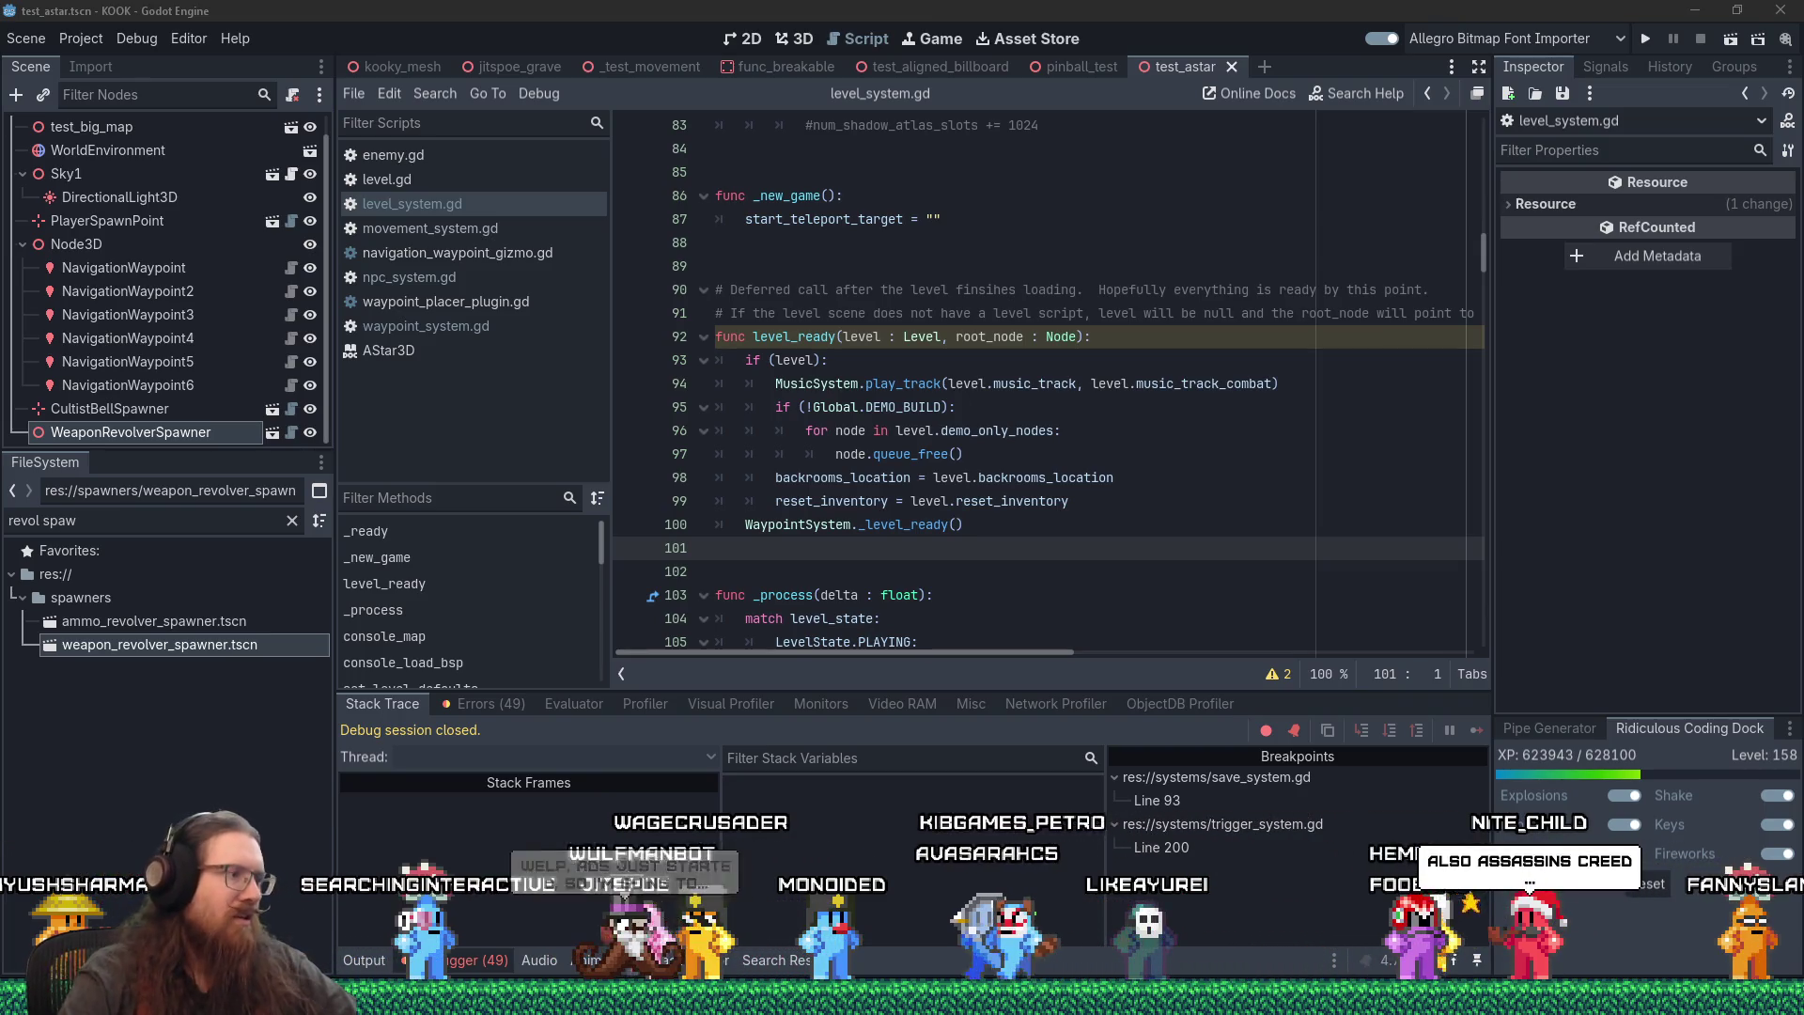
mouse_move(902, 1001)
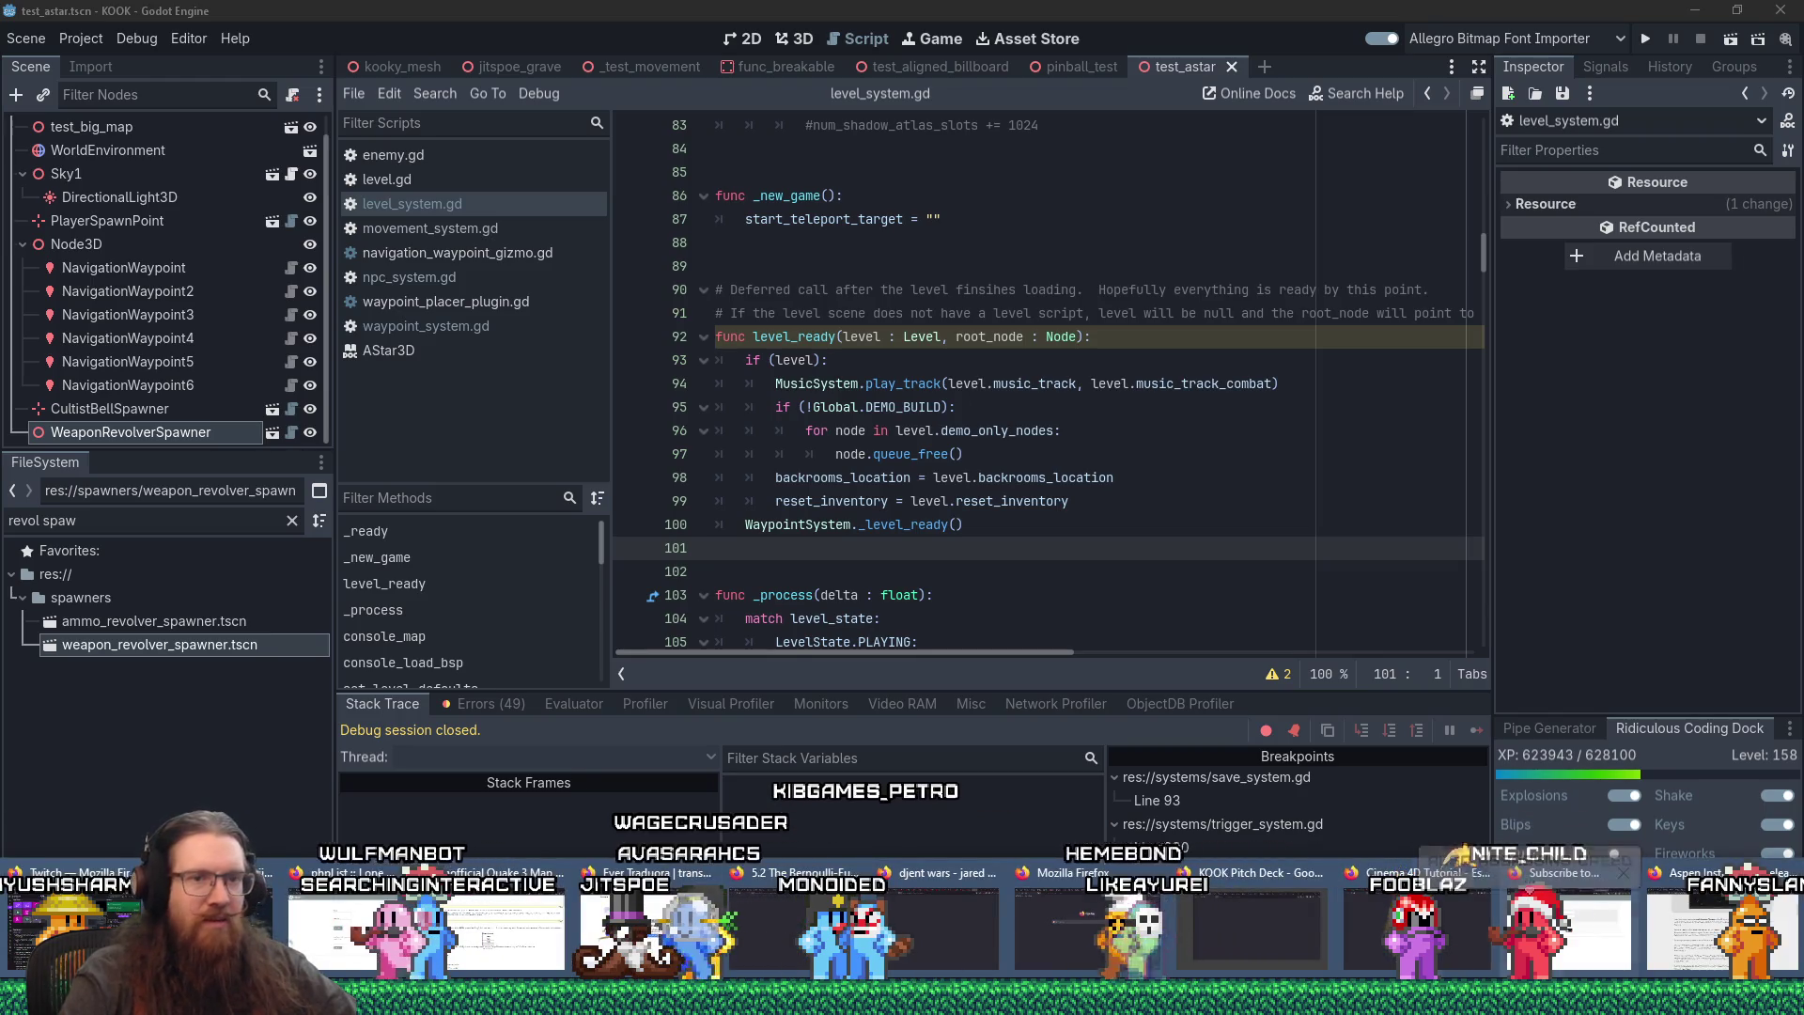
- Switch to Firefox and load twitch.tv in a new tab moved one place left
left_click(1720, 926)
left_click(1567, 30)
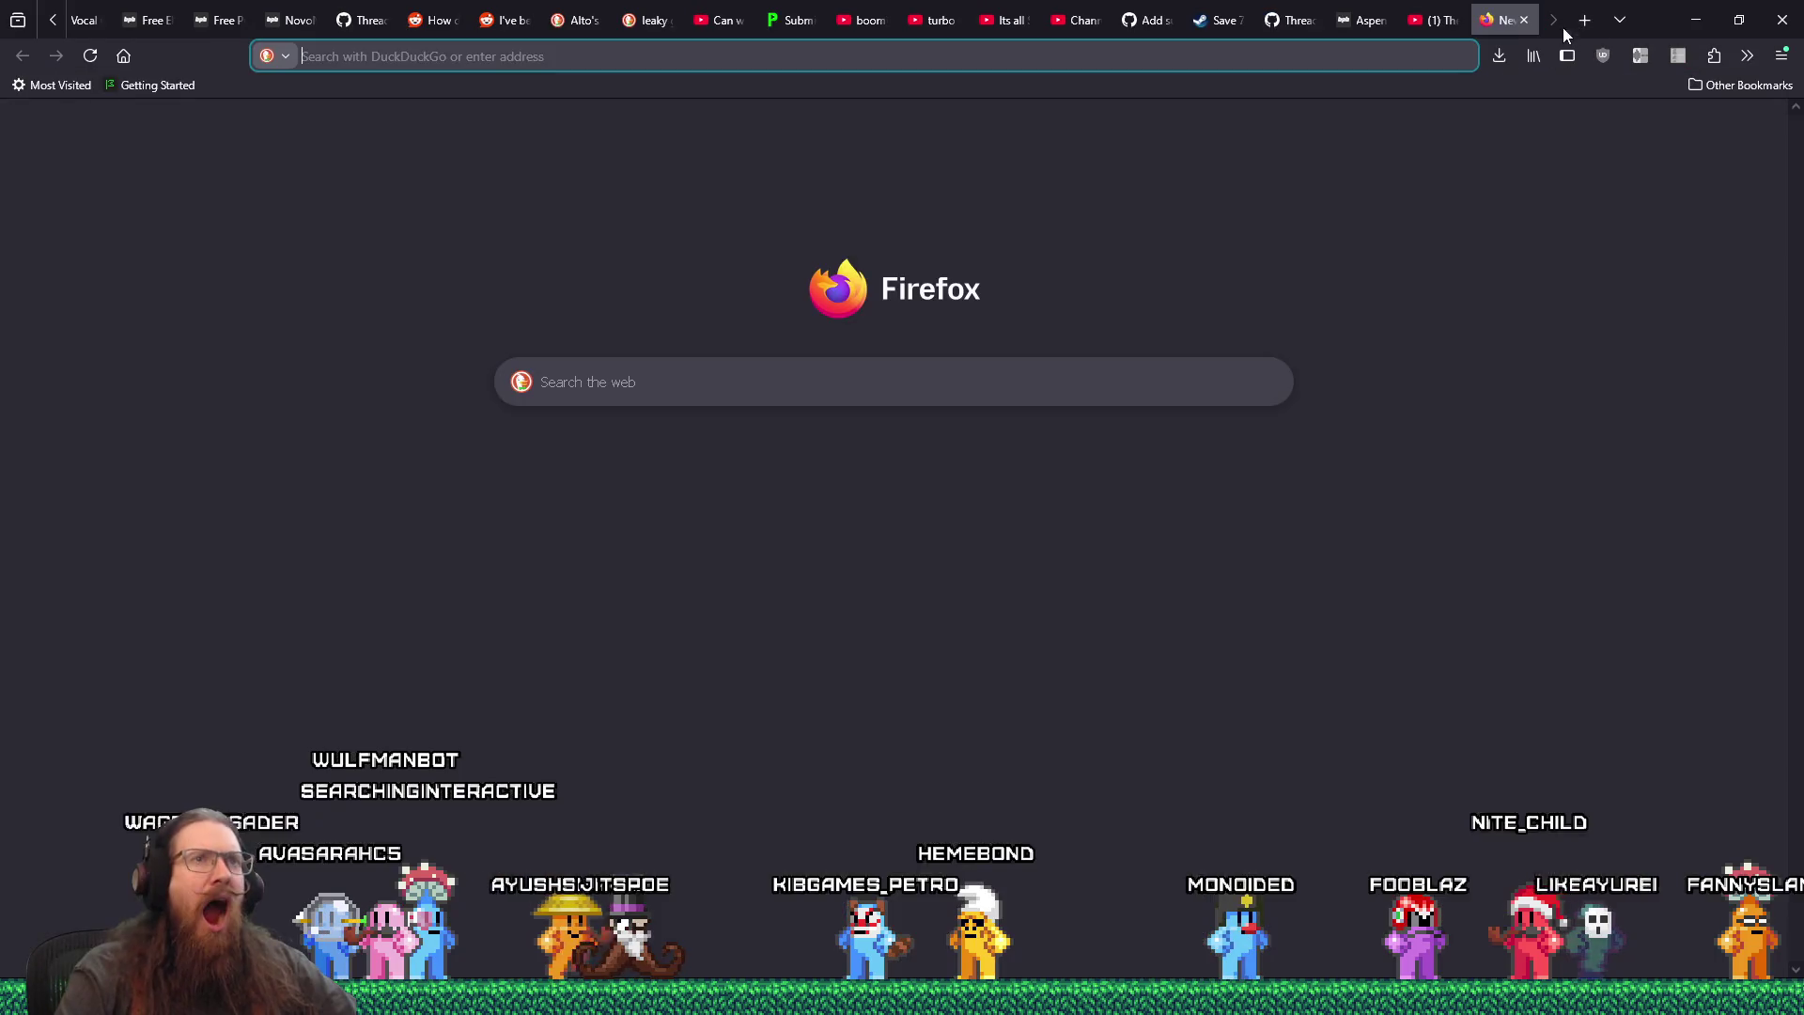
left_click_drag(1486, 24, 1433, 24)
left_click(1464, 56)
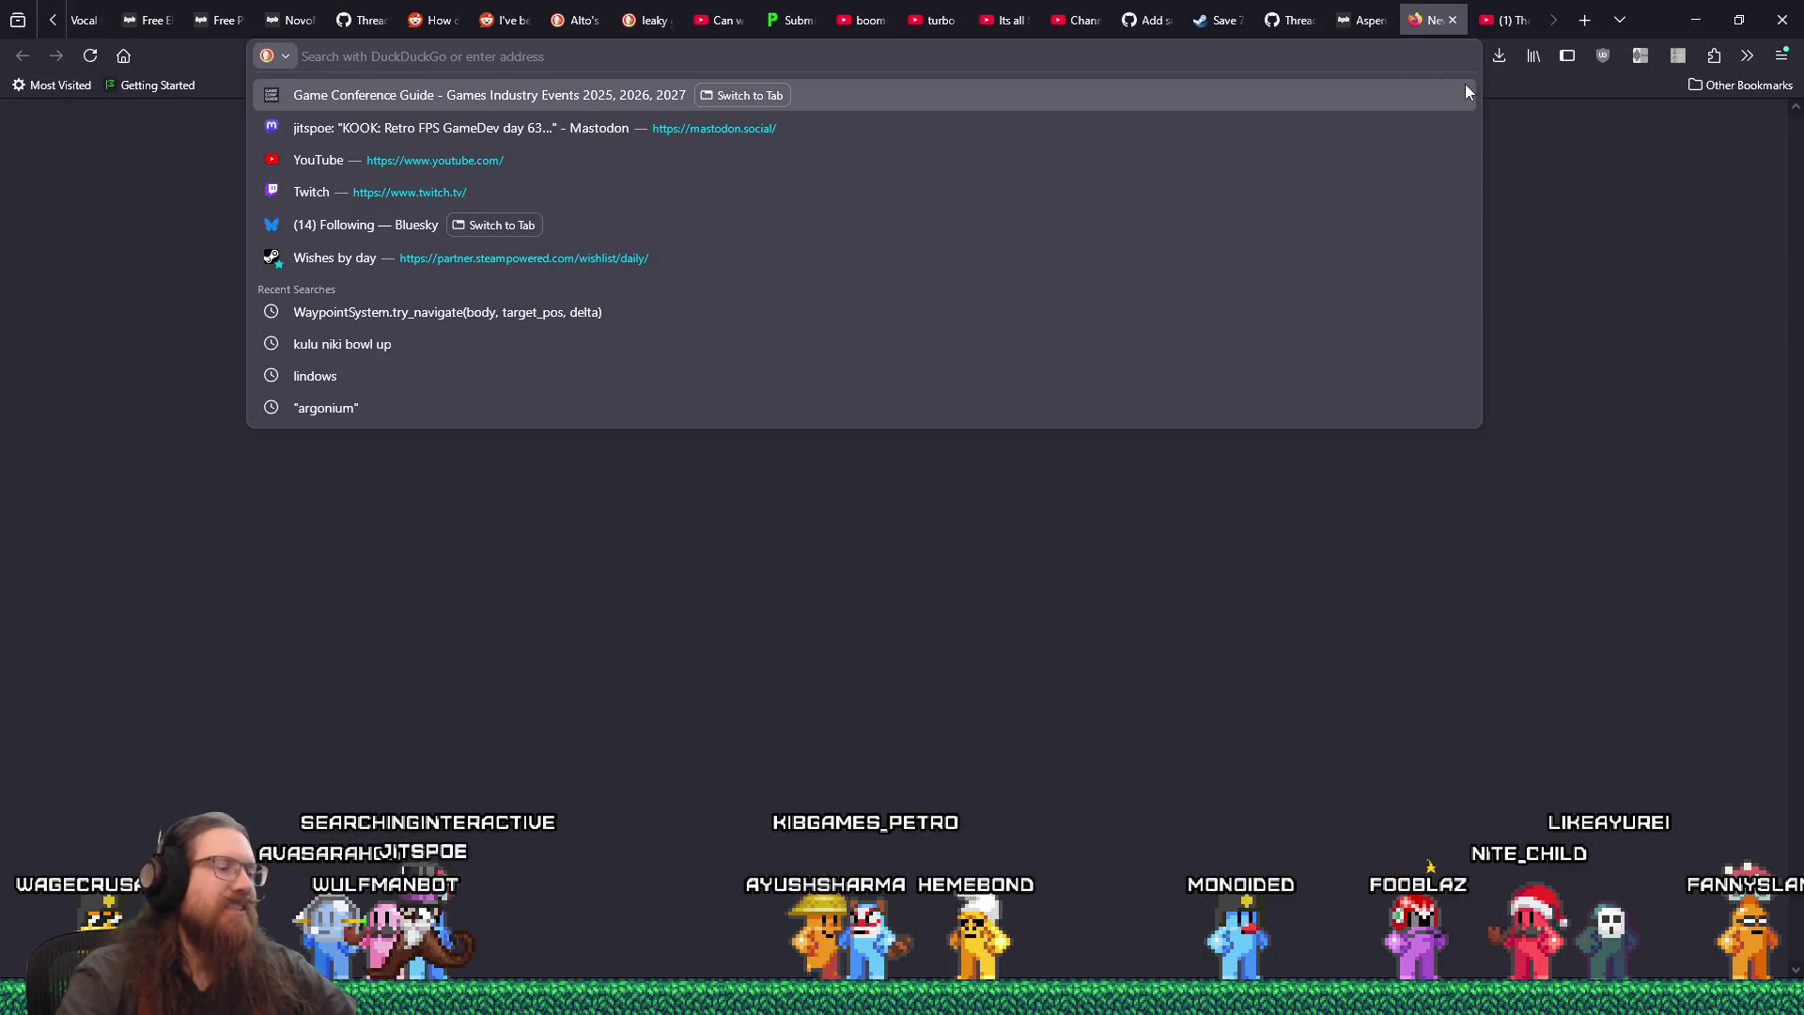
type("twitch.tv/")
key("Return")
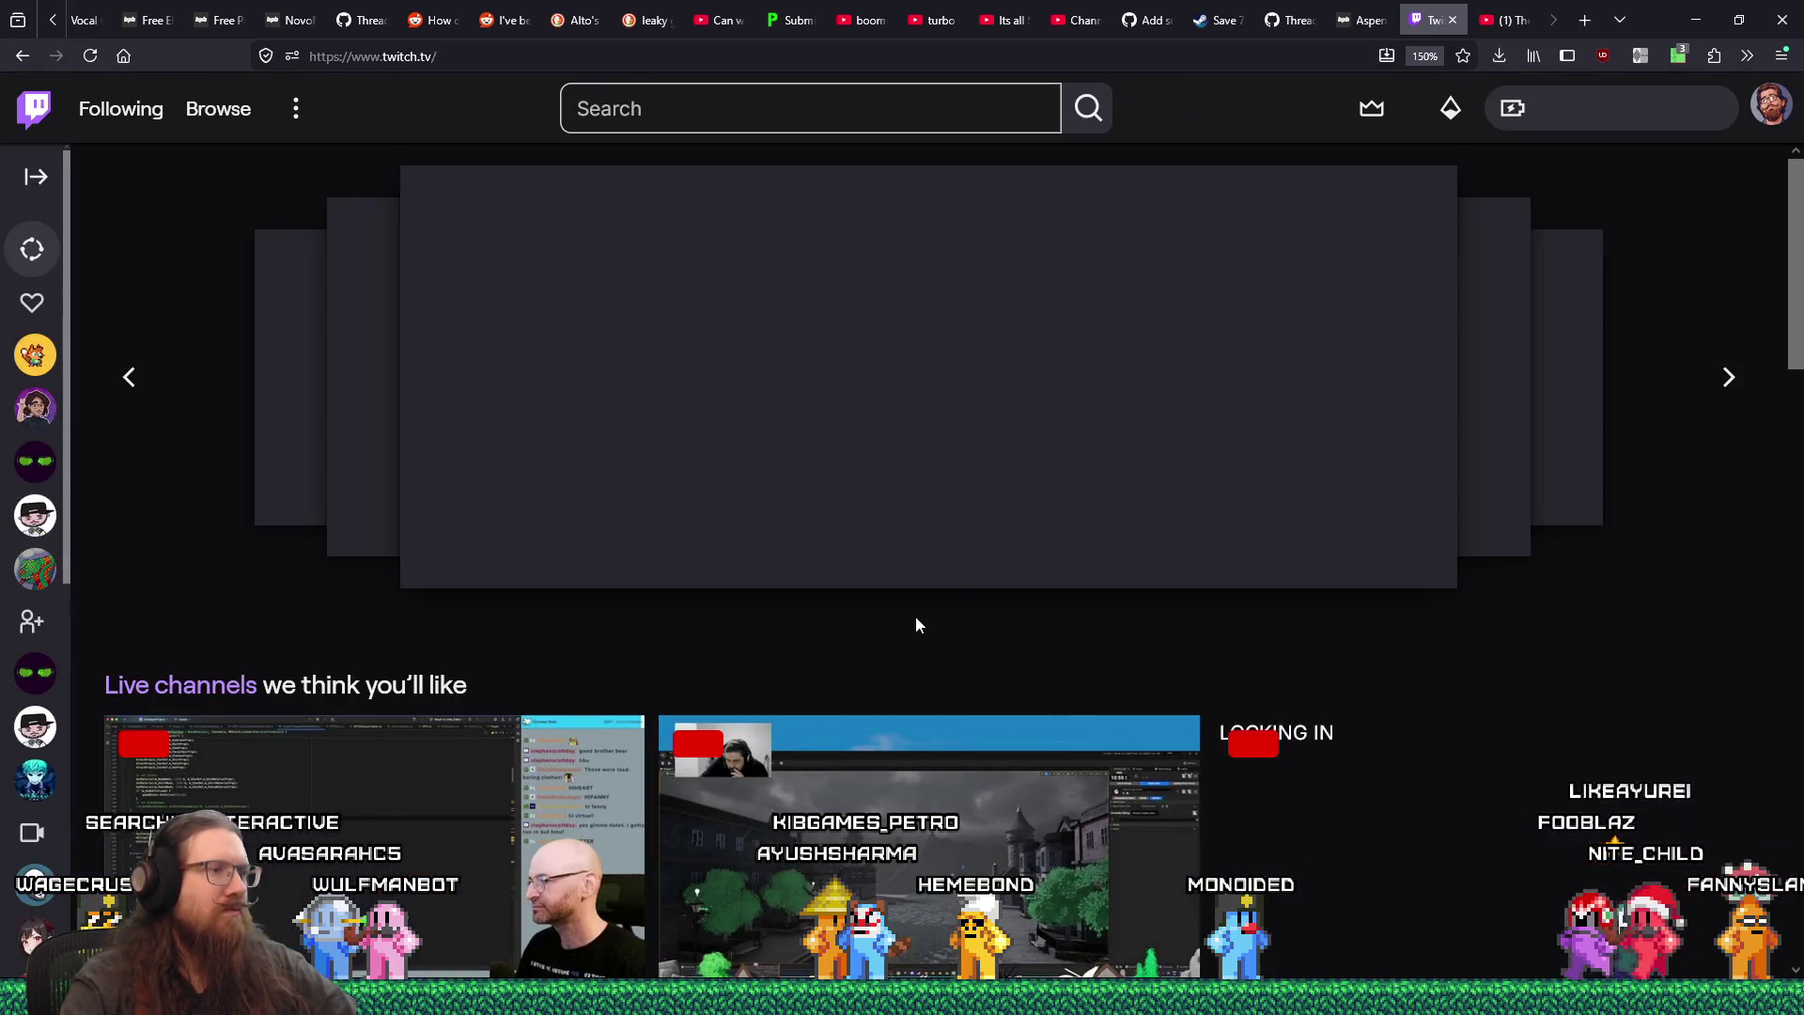
- Scroll down to Categories and choose Software and Game Development
scroll(737, 911, "down", 3)
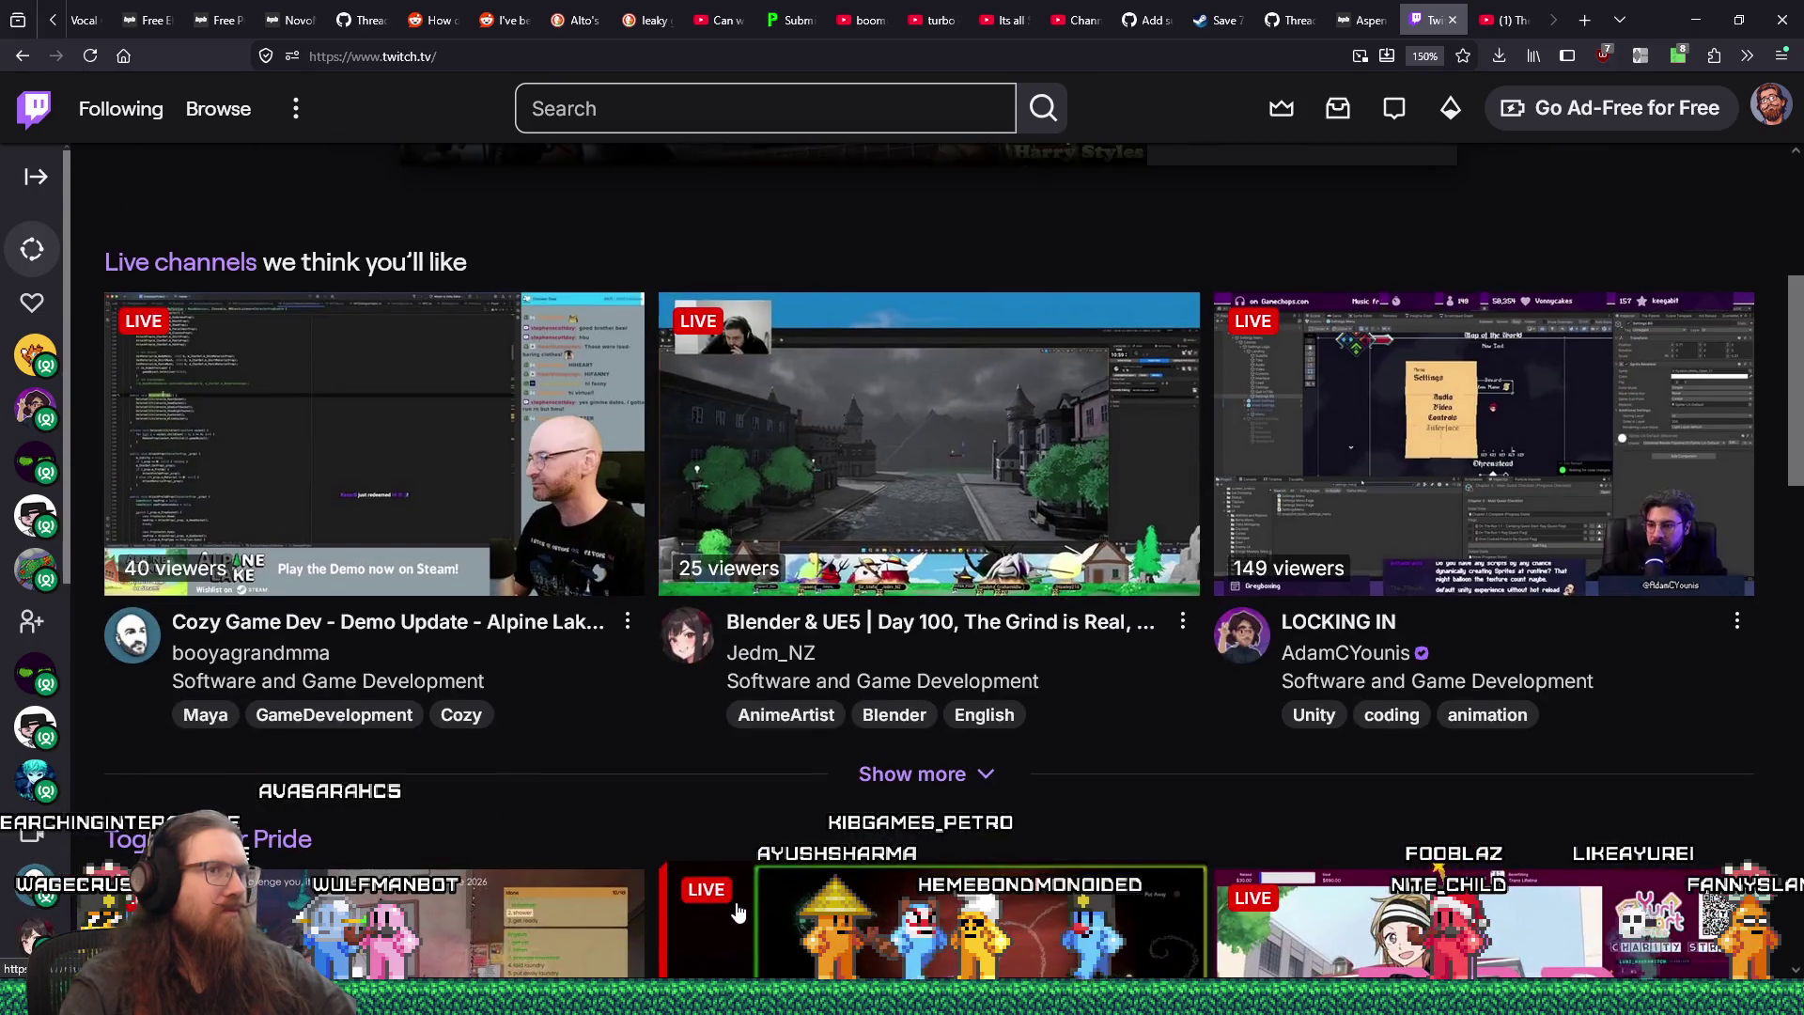
scroll(738, 911, "down", 2)
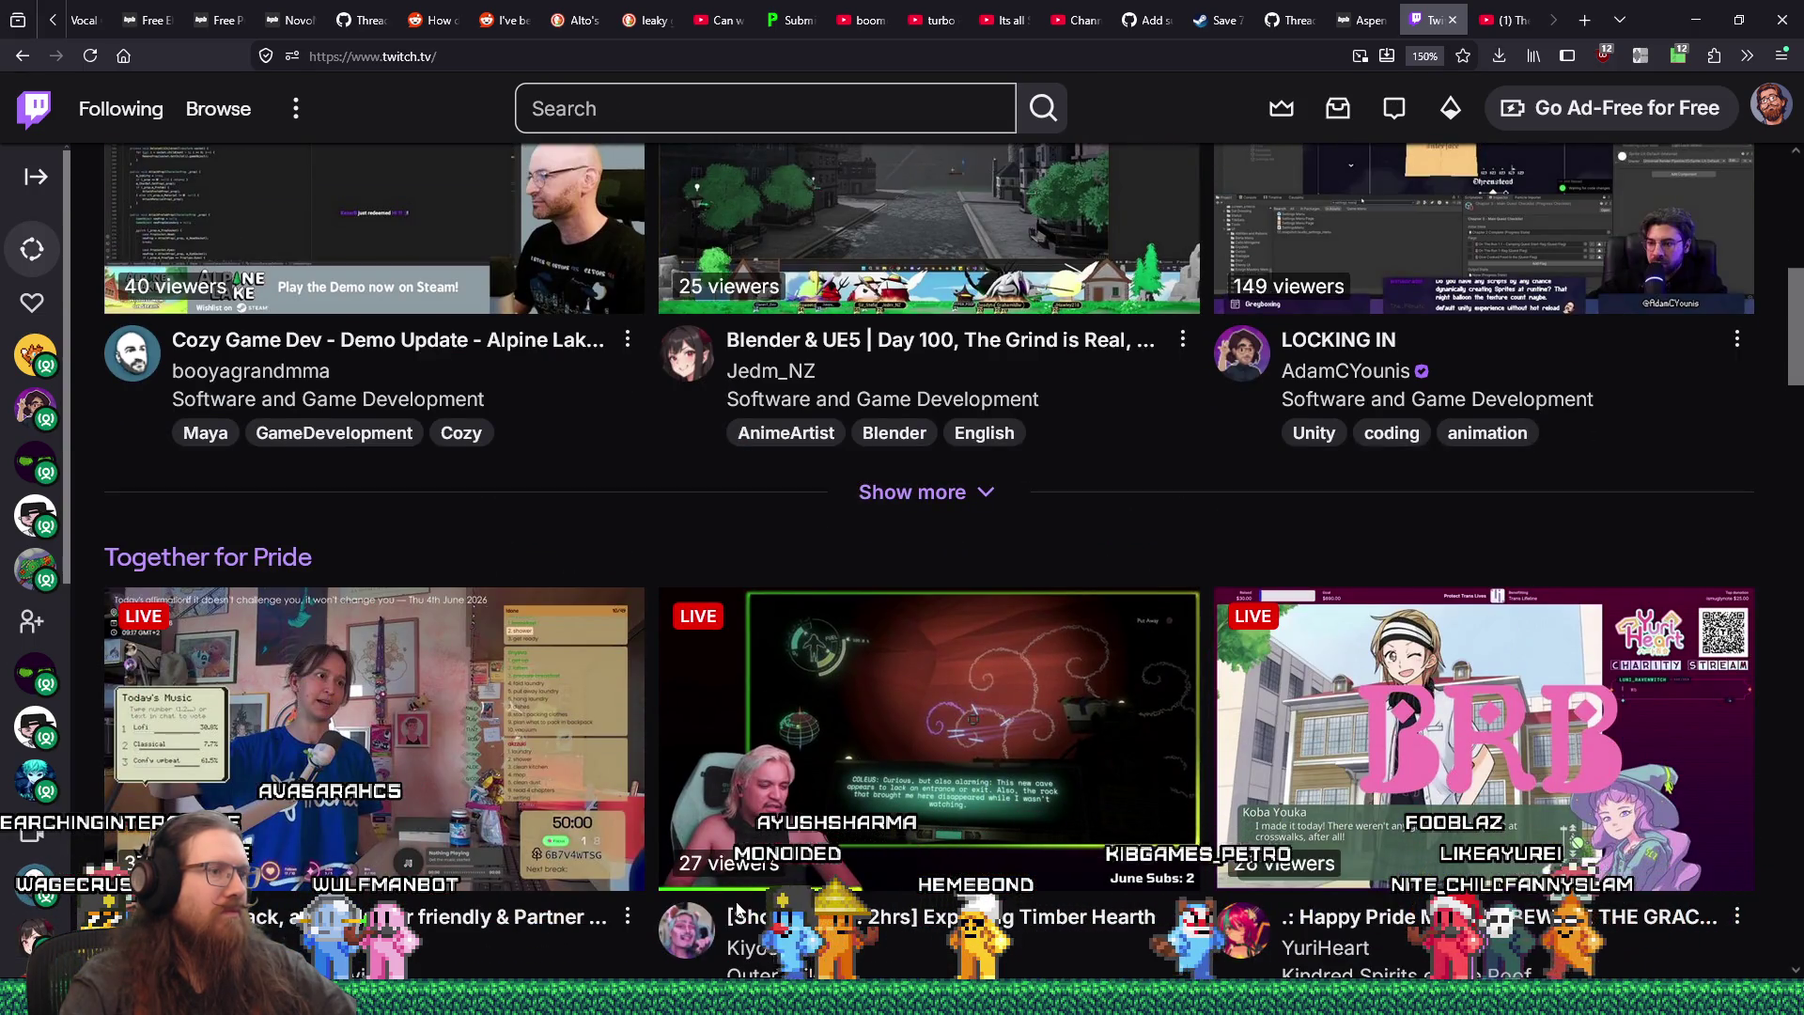
scroll(740, 905, "down", 5)
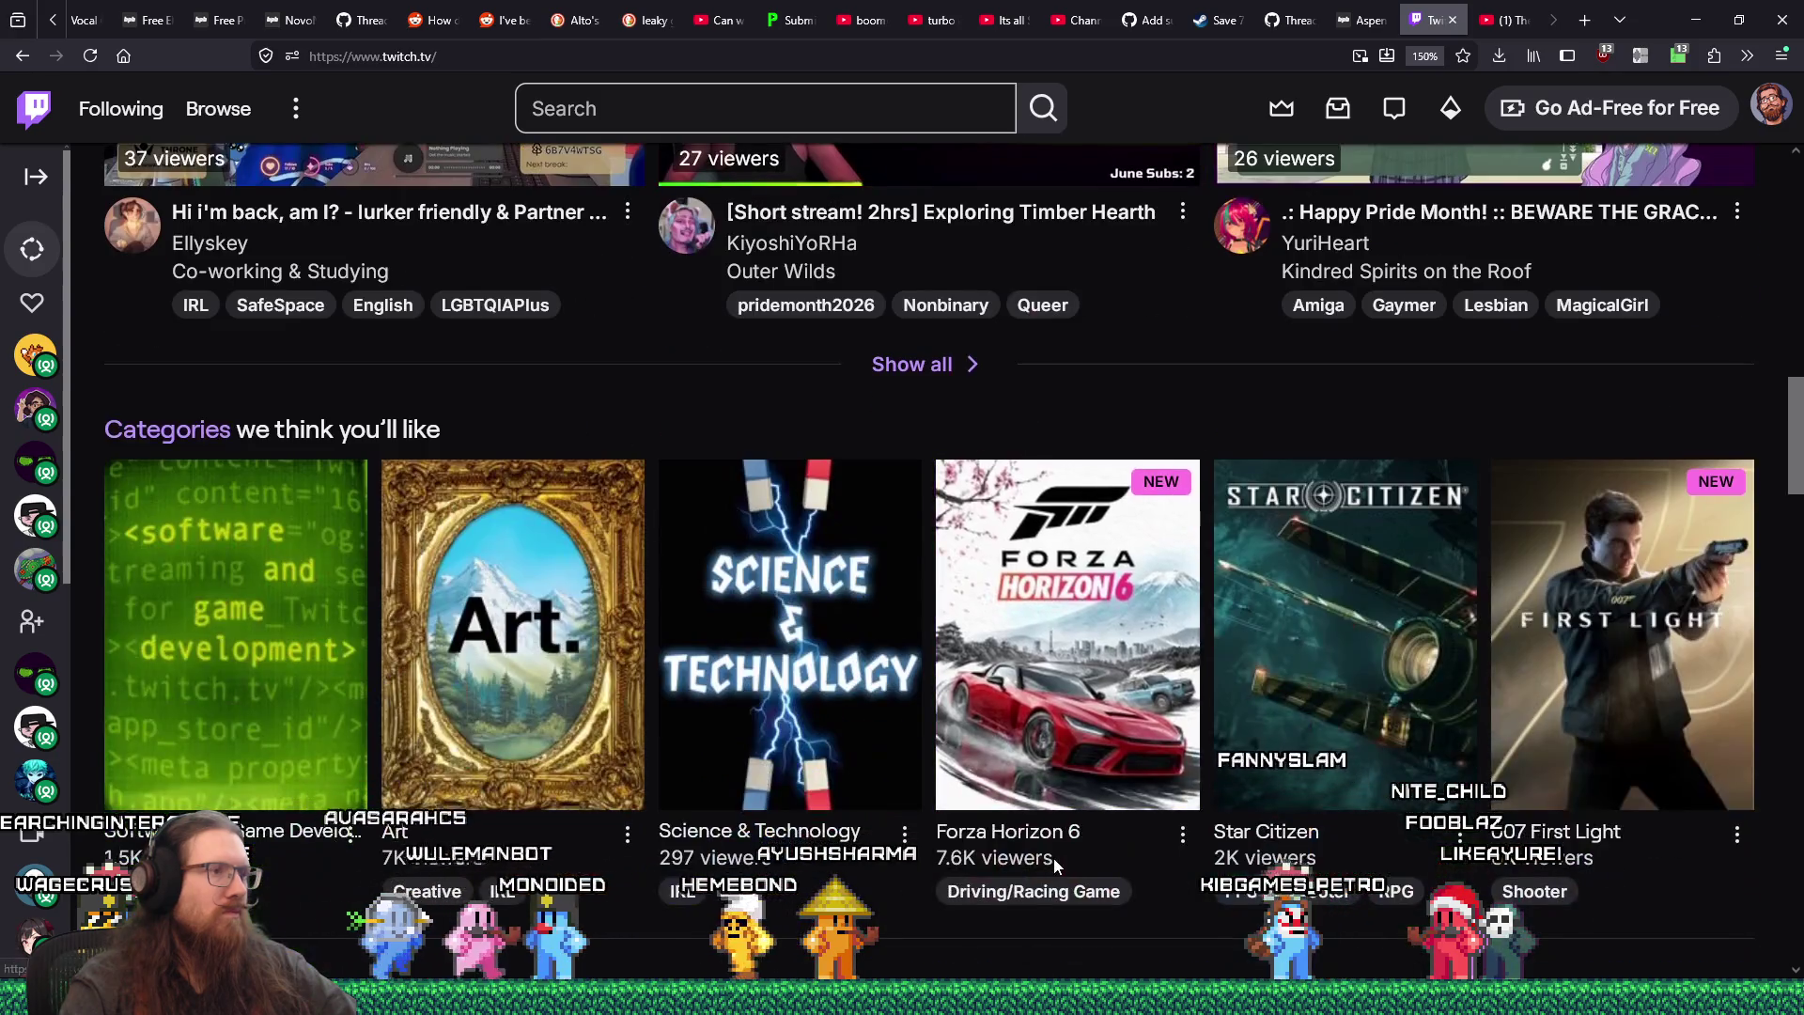
left_click(313, 756)
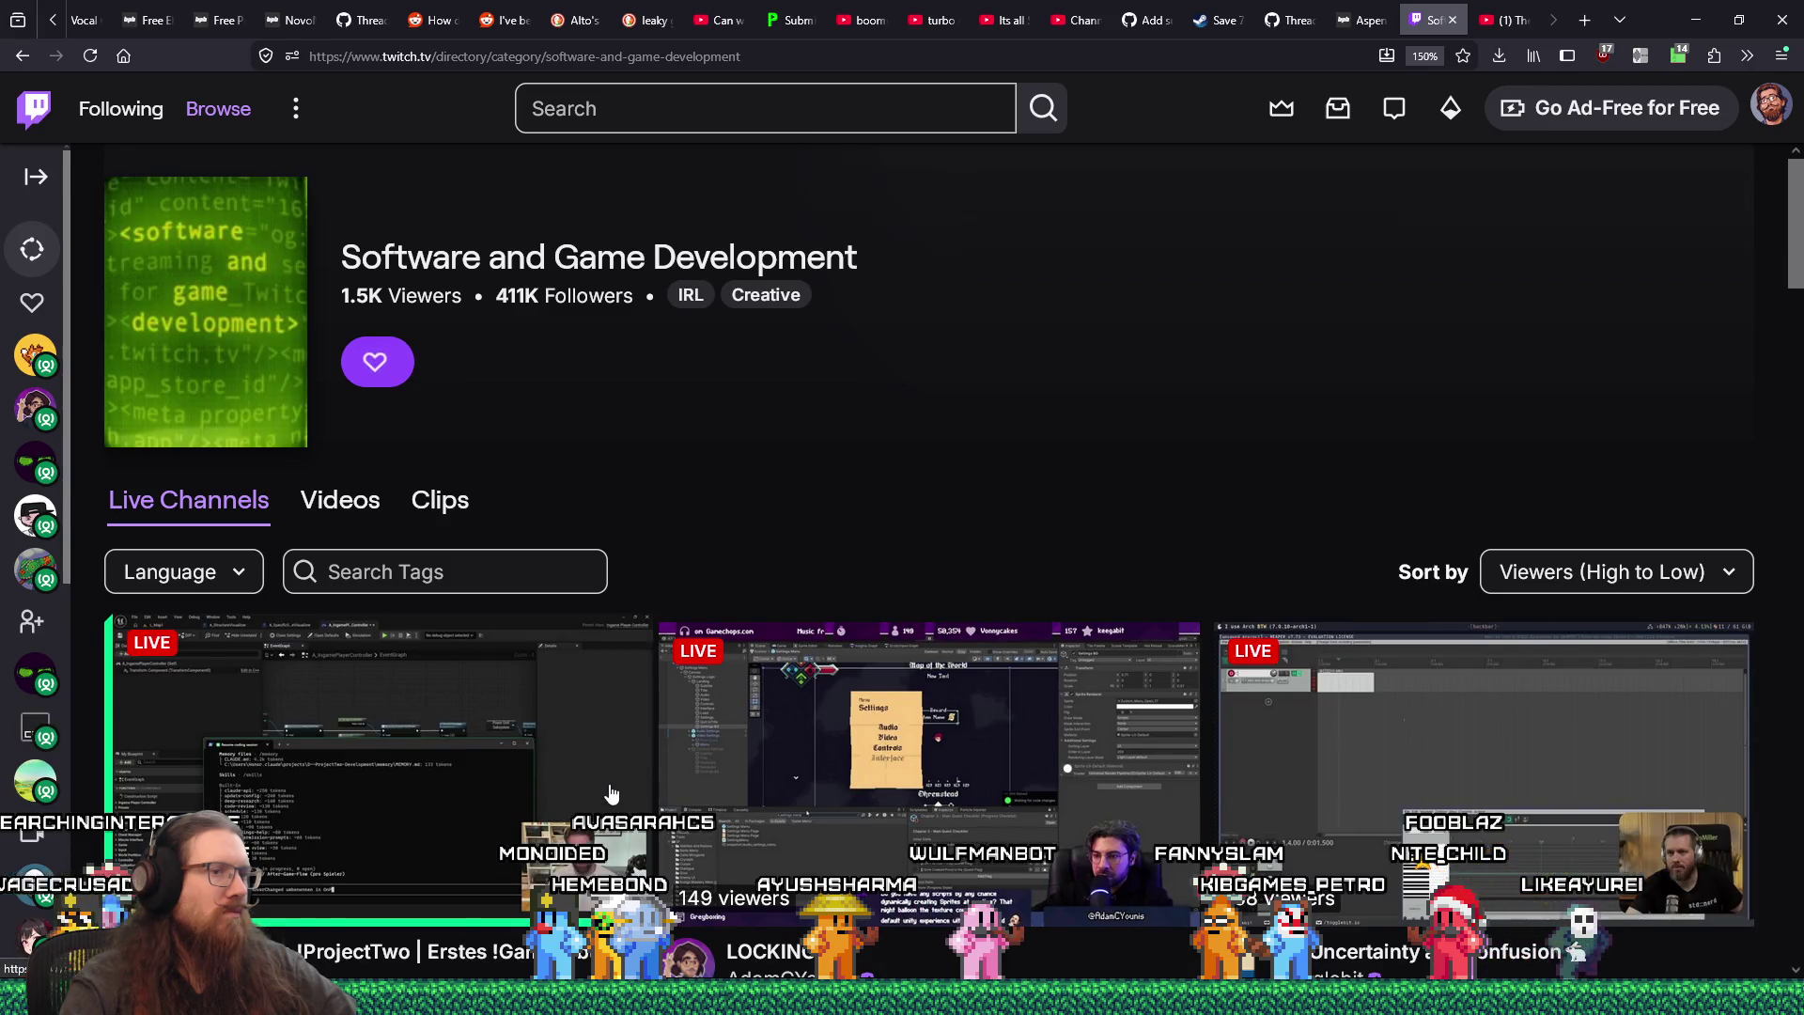
- Scroll through the Software and Game Development live channel grid
scroll(610, 795, "down", 8)
scroll(610, 794, "down", 8)
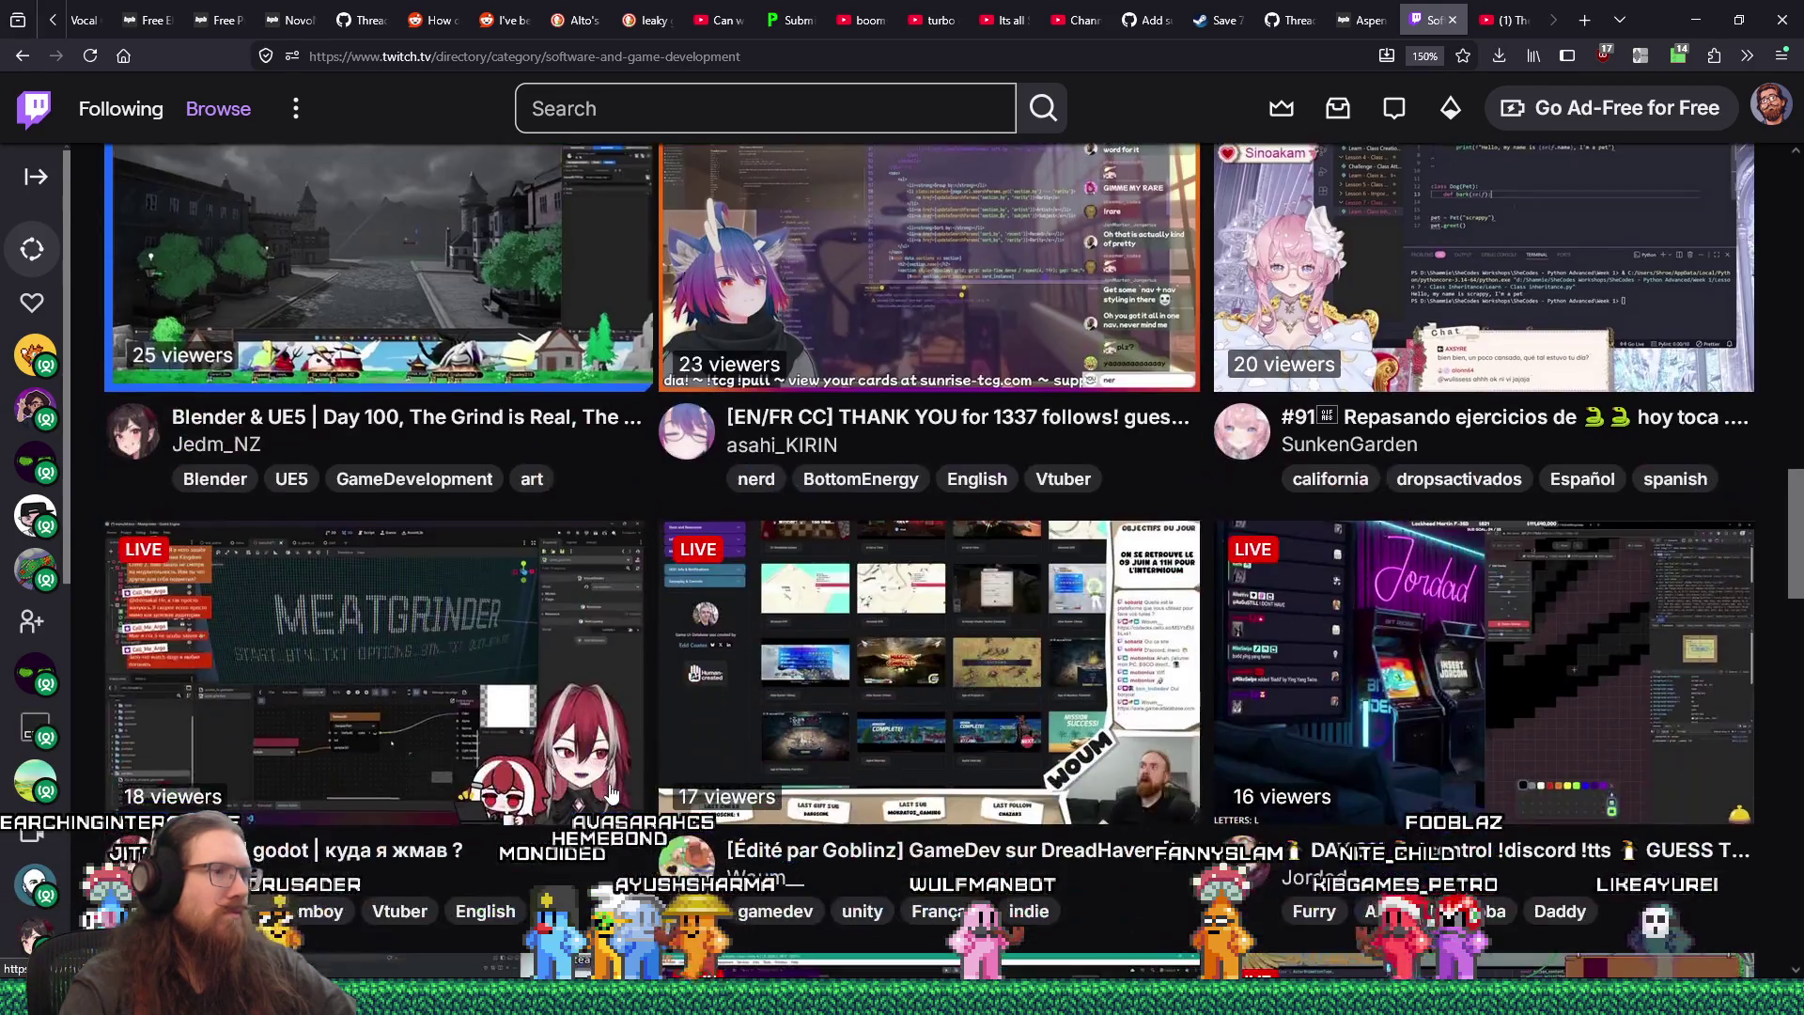
scroll(610, 794, "down", 10)
scroll(610, 794, "down", 5)
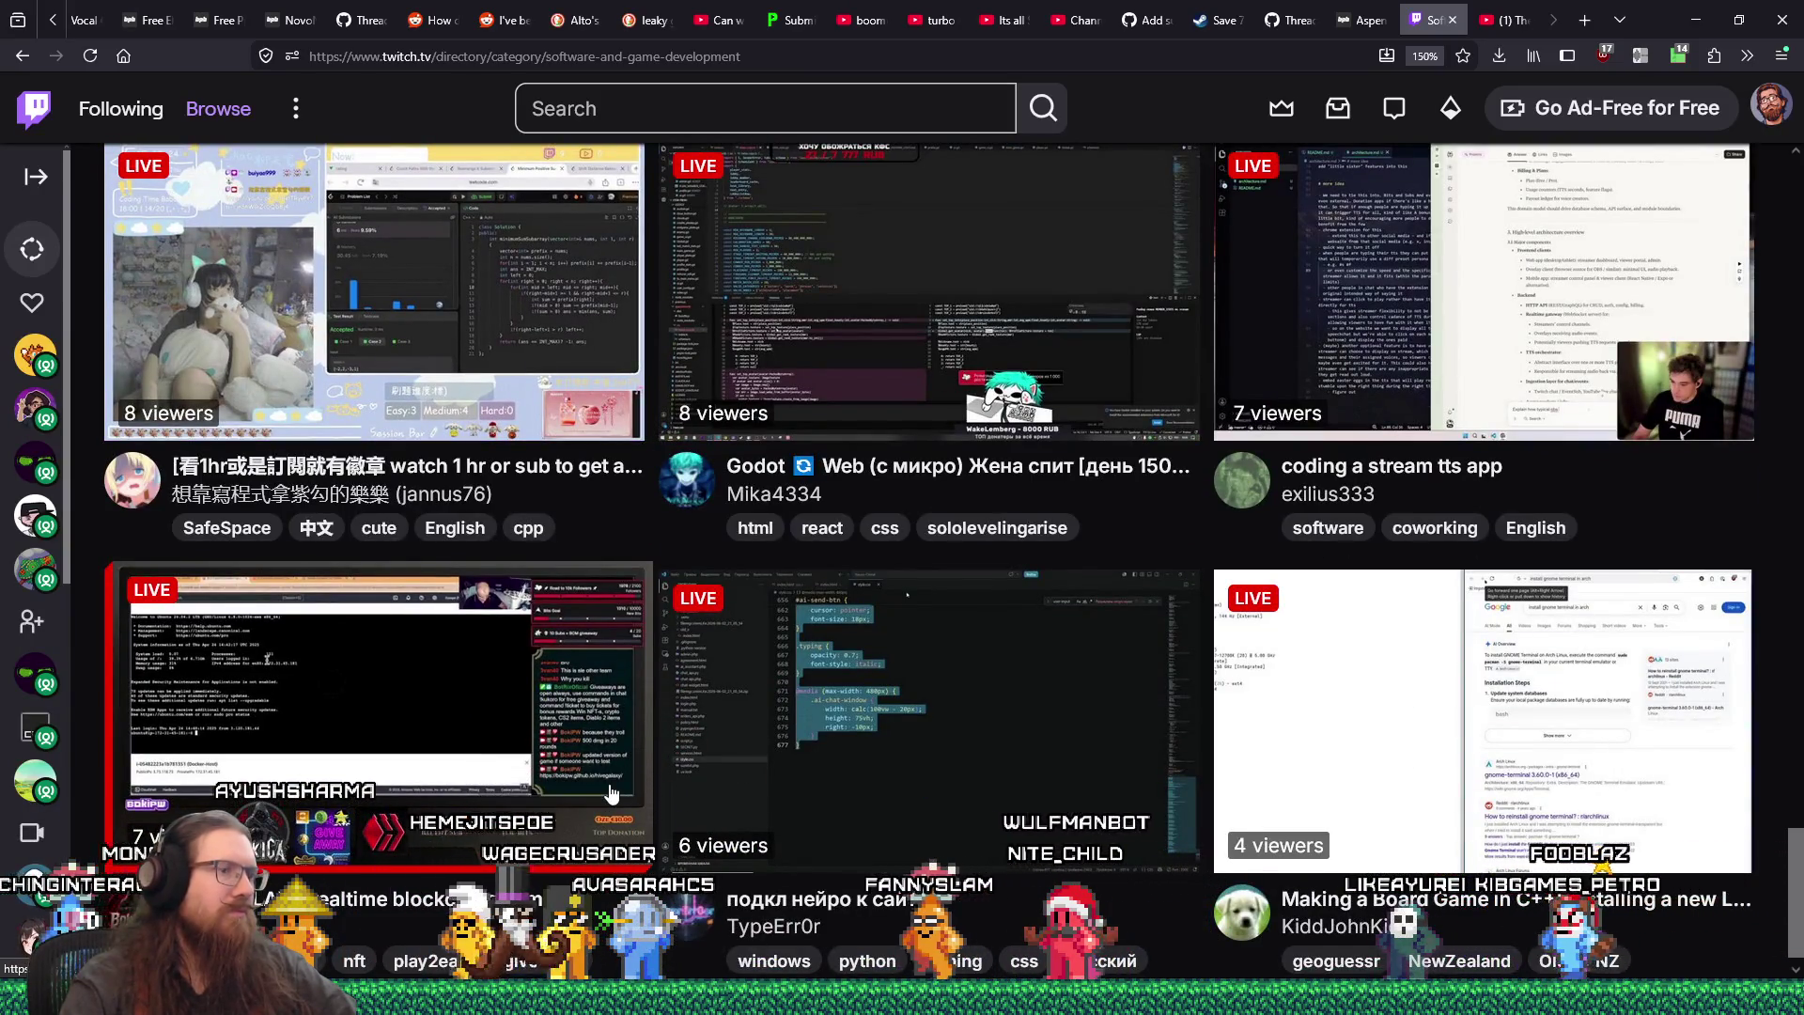
scroll(613, 794, "down", 1)
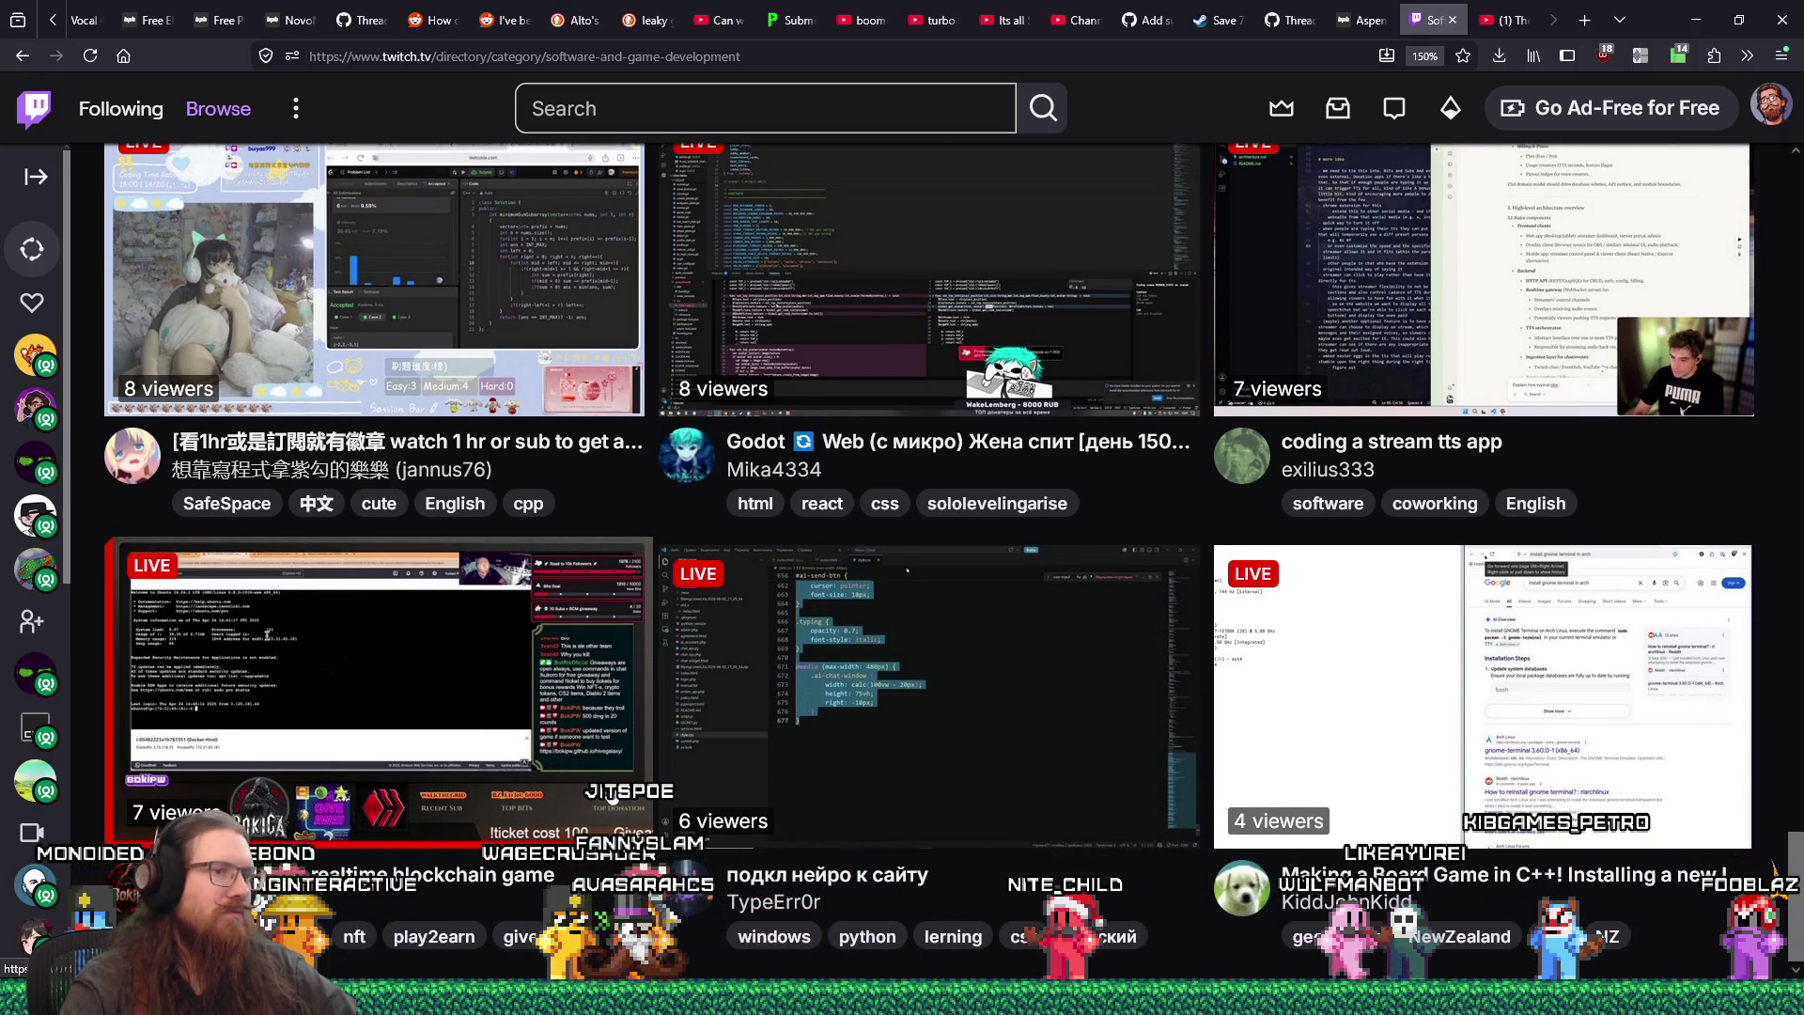
scroll(611, 789, "up", 5)
scroll(611, 789, "down", 5)
scroll(611, 789, "up", 8)
scroll(611, 789, "down", 8)
scroll(1160, 725, "up", 5)
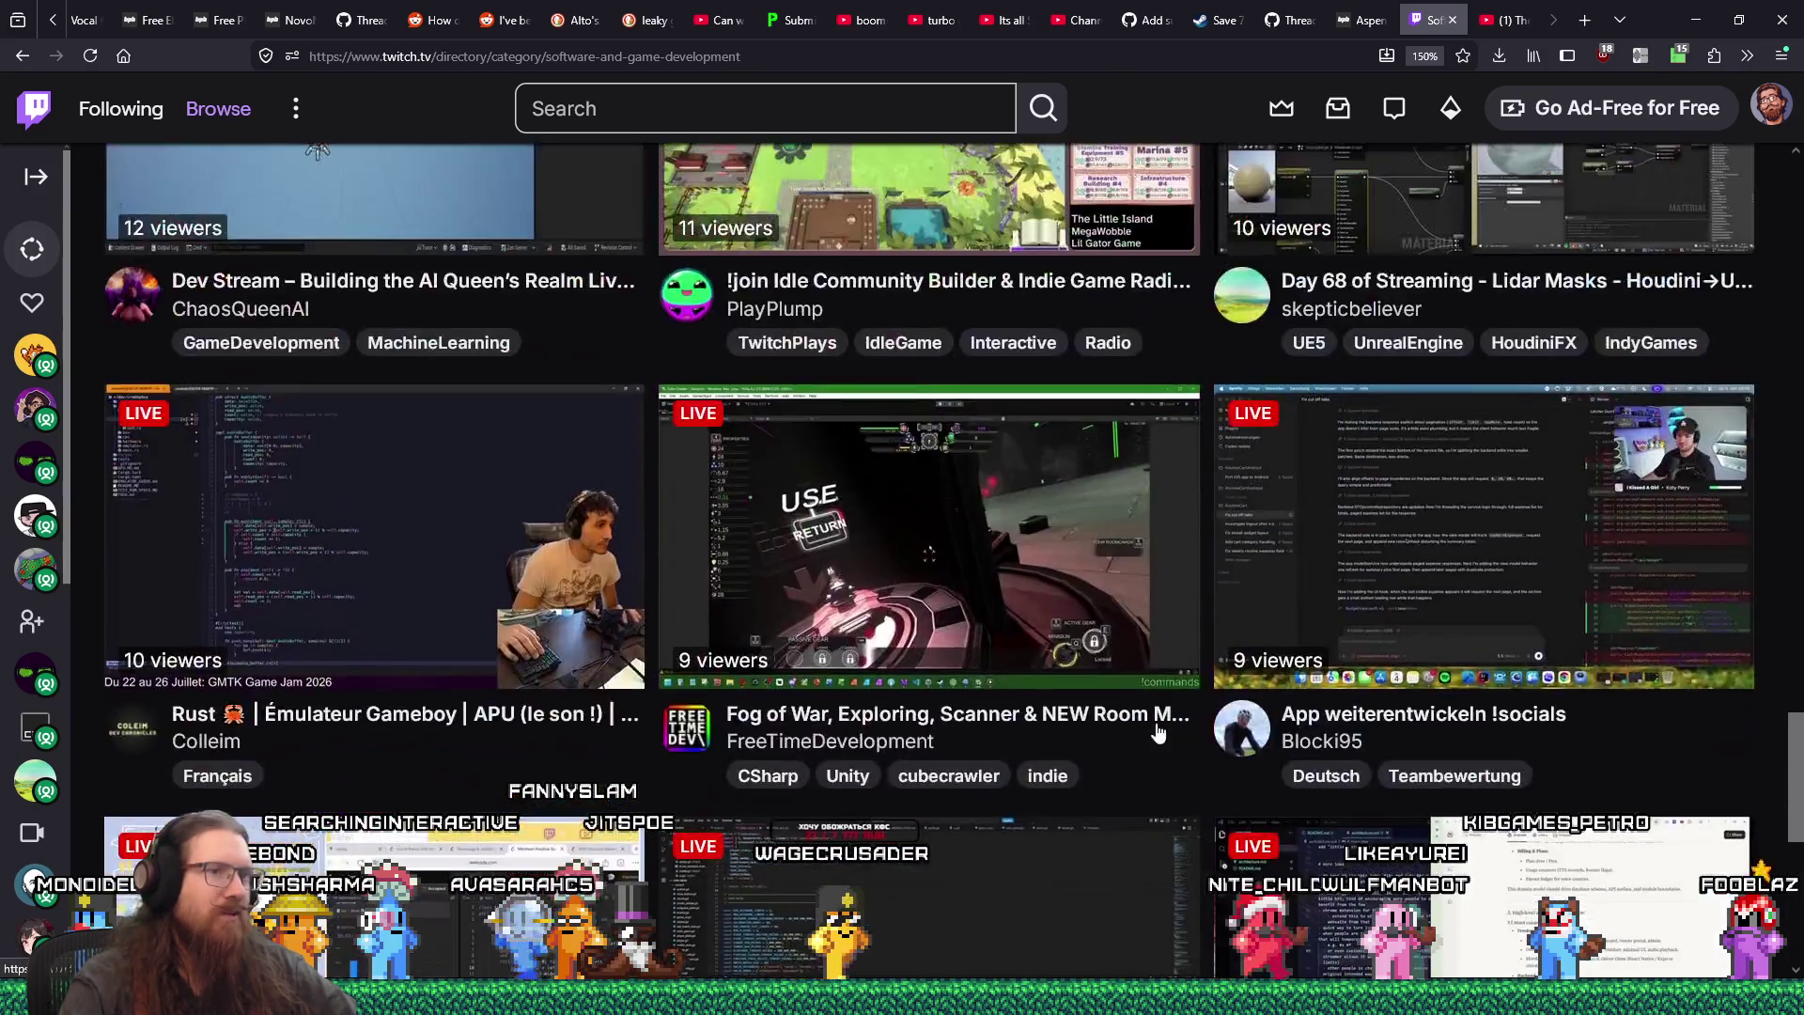
scroll(1158, 733, "down", 5)
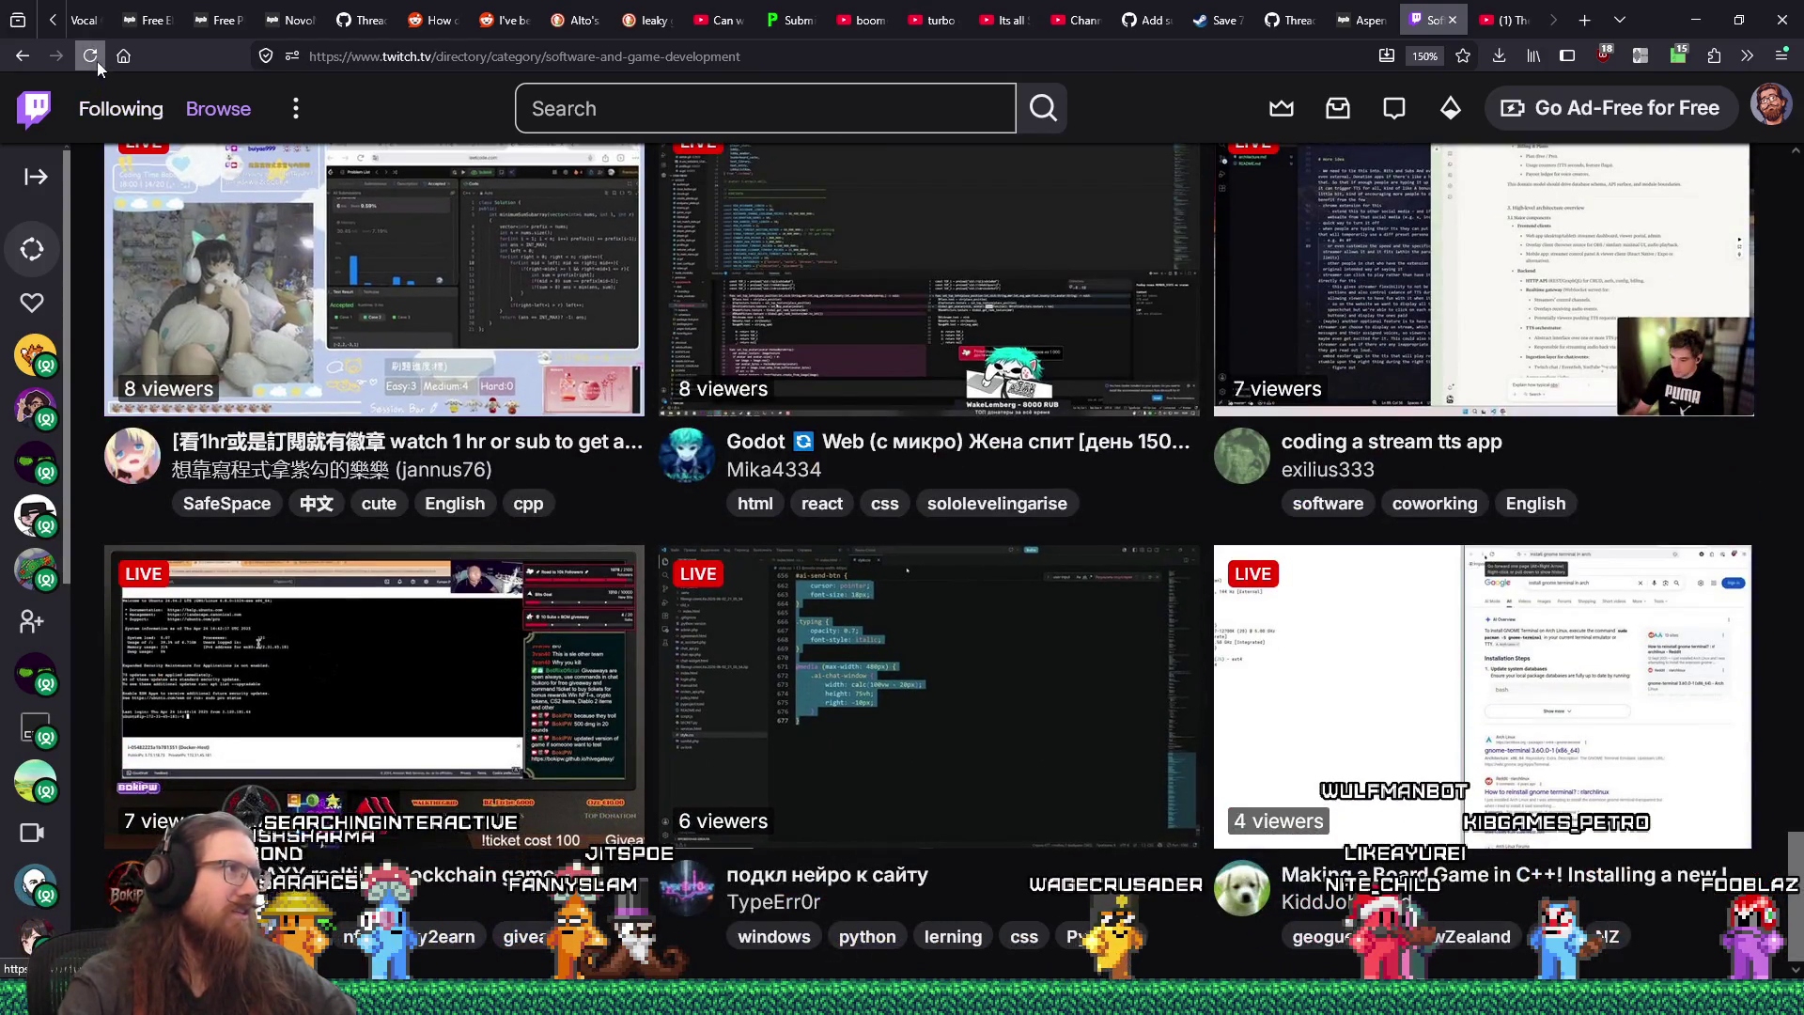
- Reload the category page with F5 and bring up the Sort by dropdown
key("F5")
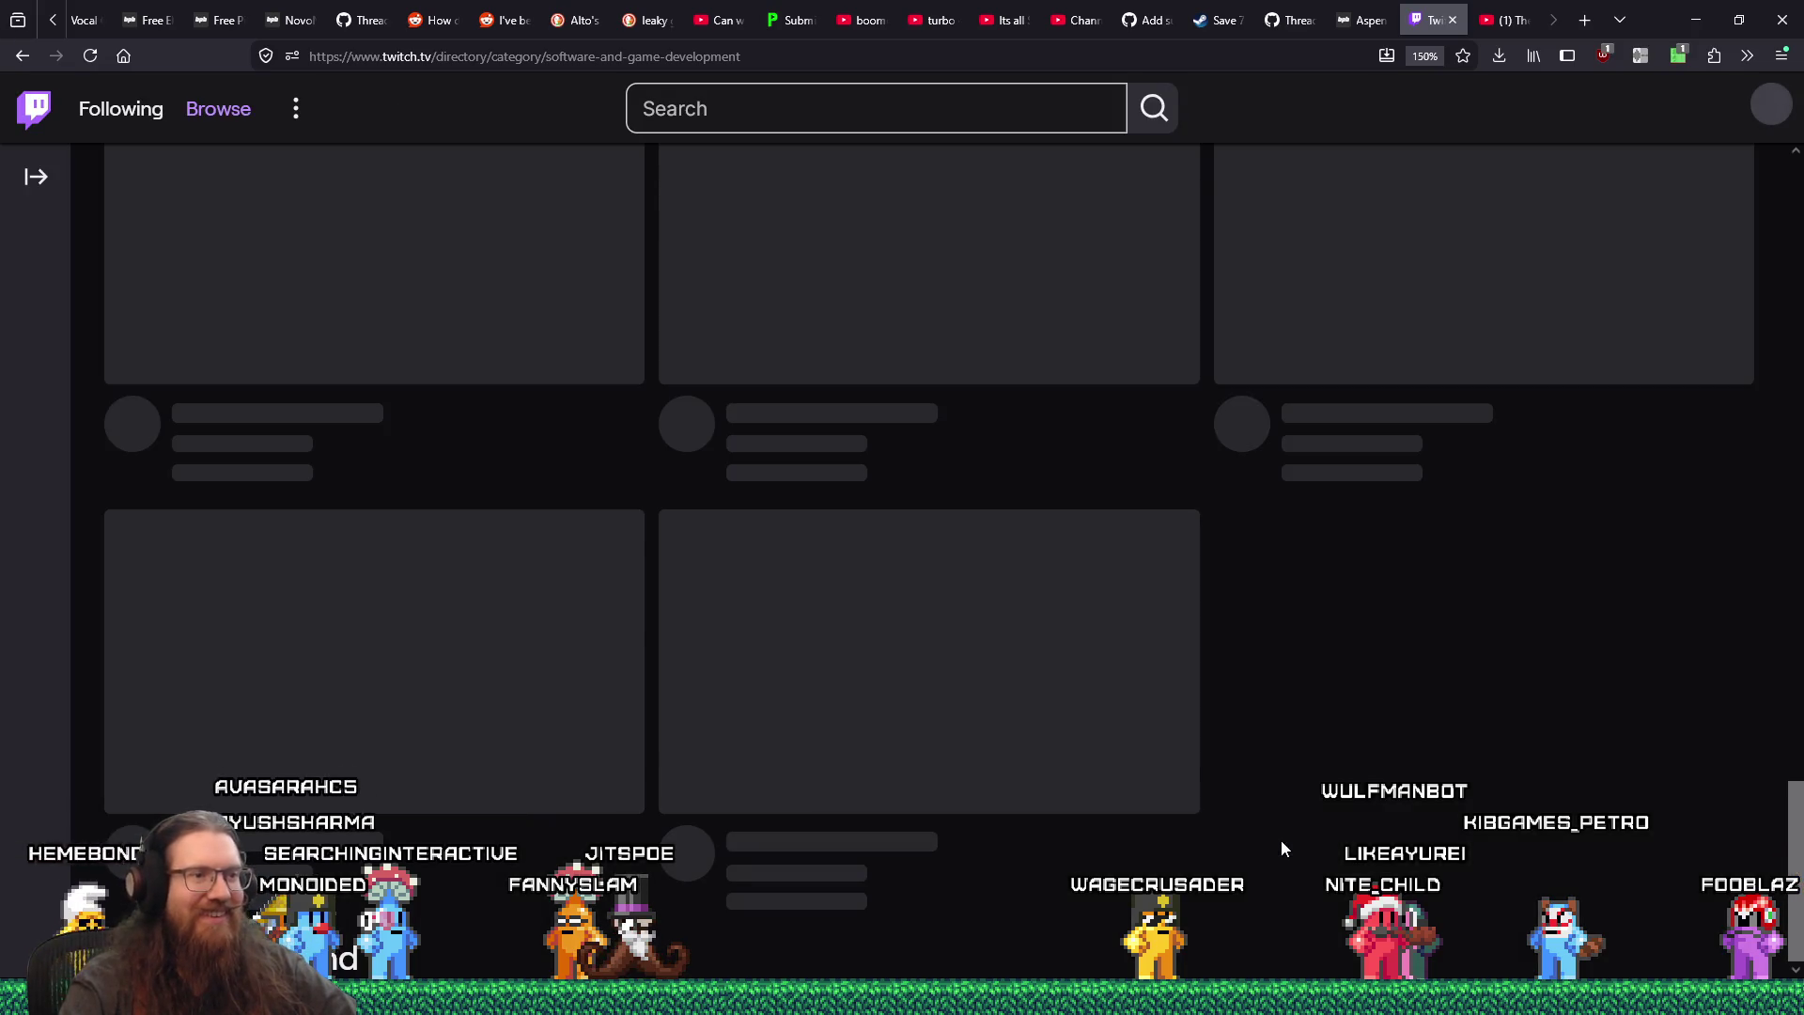
scroll(1306, 803, "down", 10)
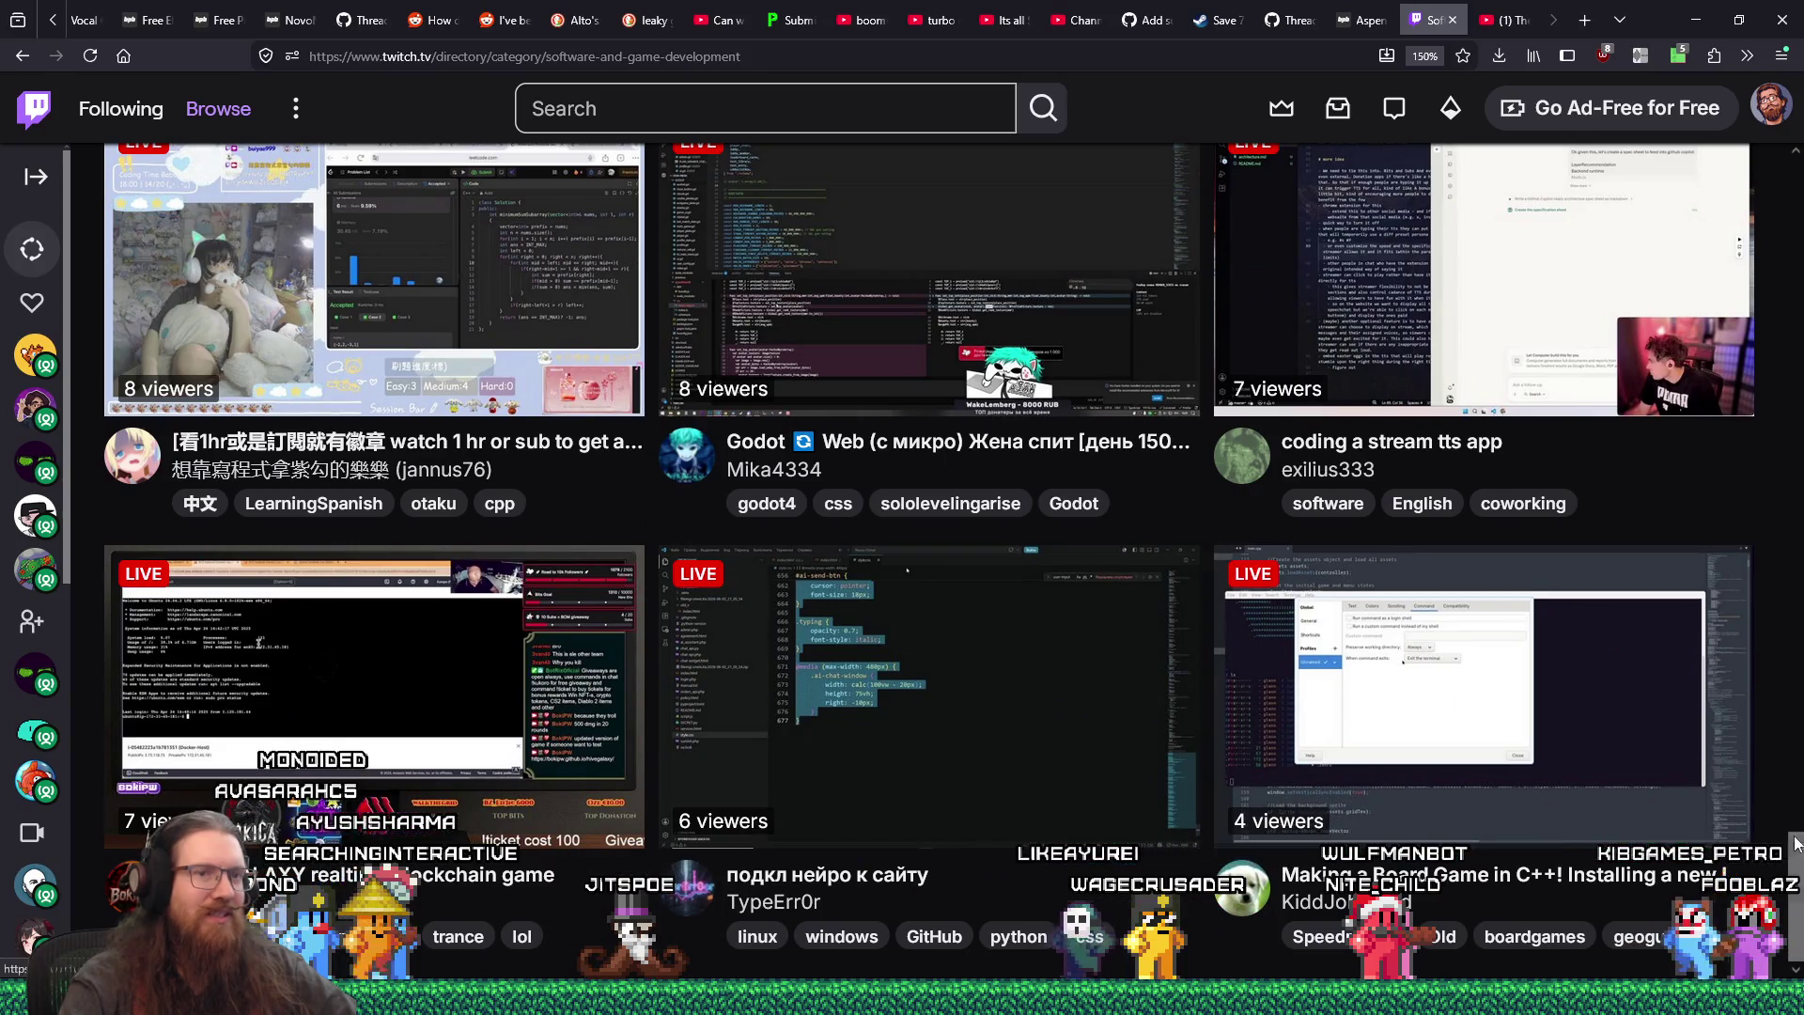
scroll(1300, 801, "up", 10)
scroll(1629, 683, "down", 10)
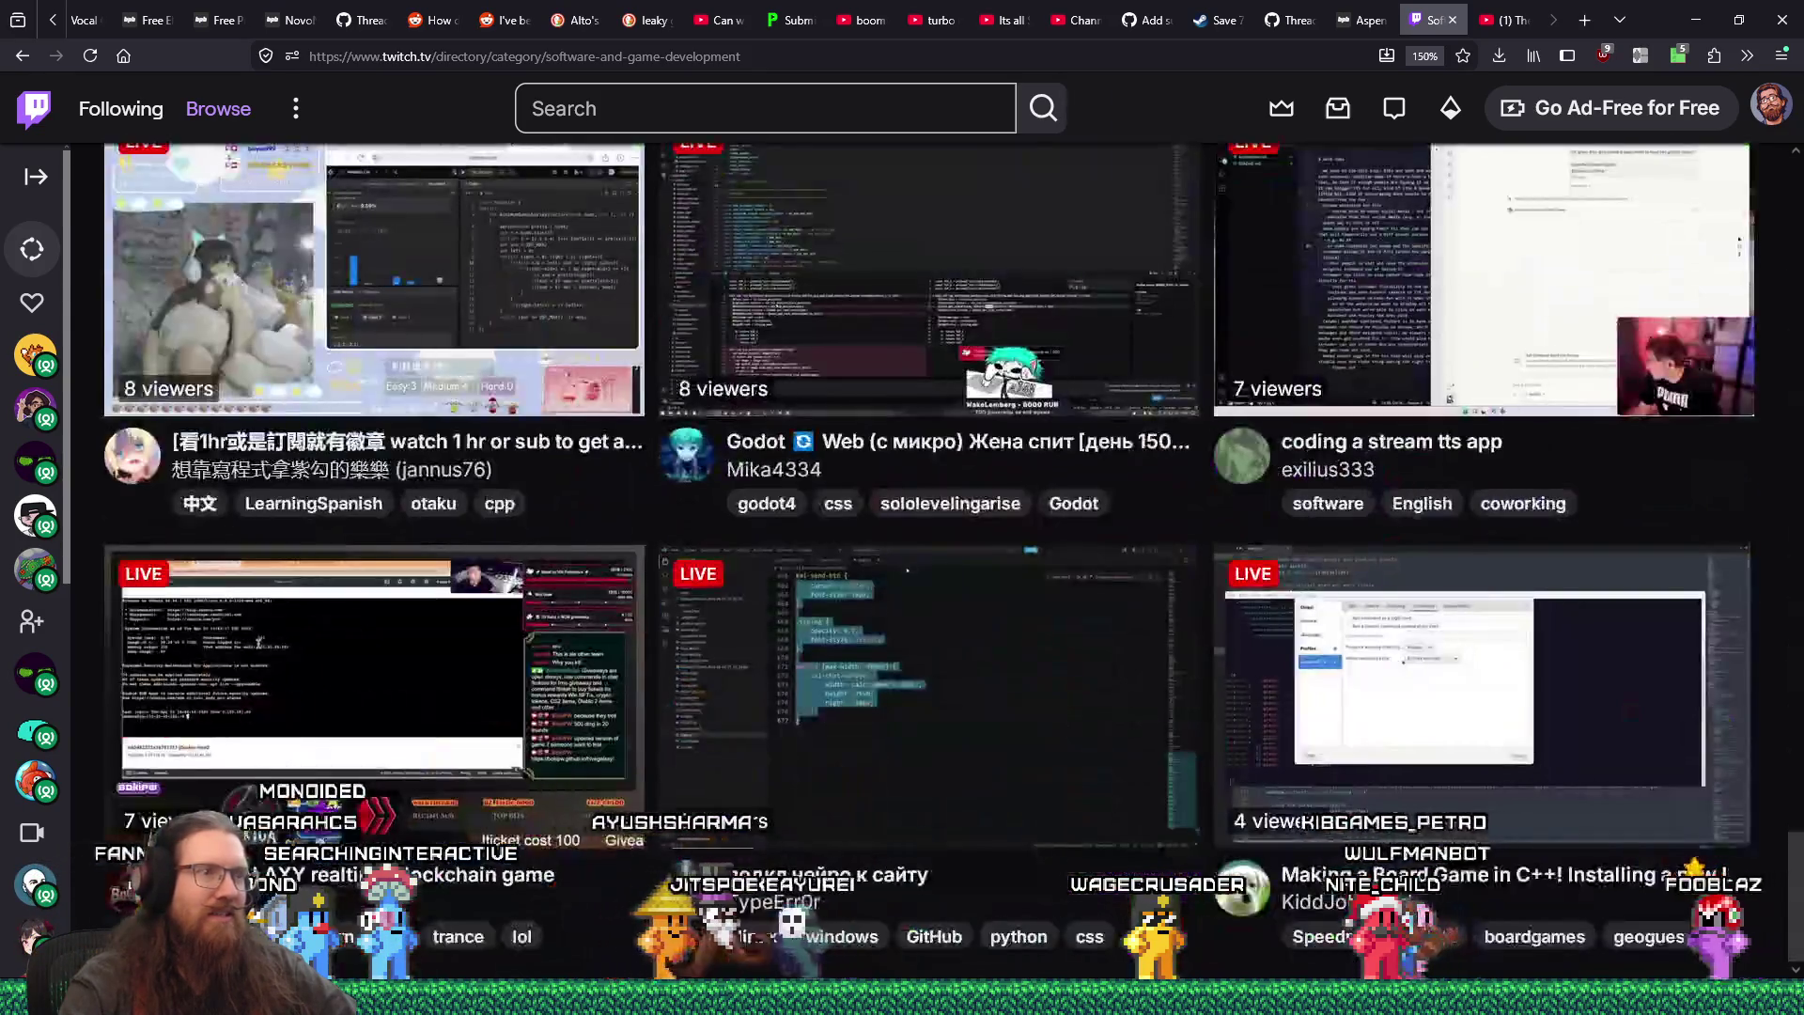
scroll(1571, 874, "up", 15)
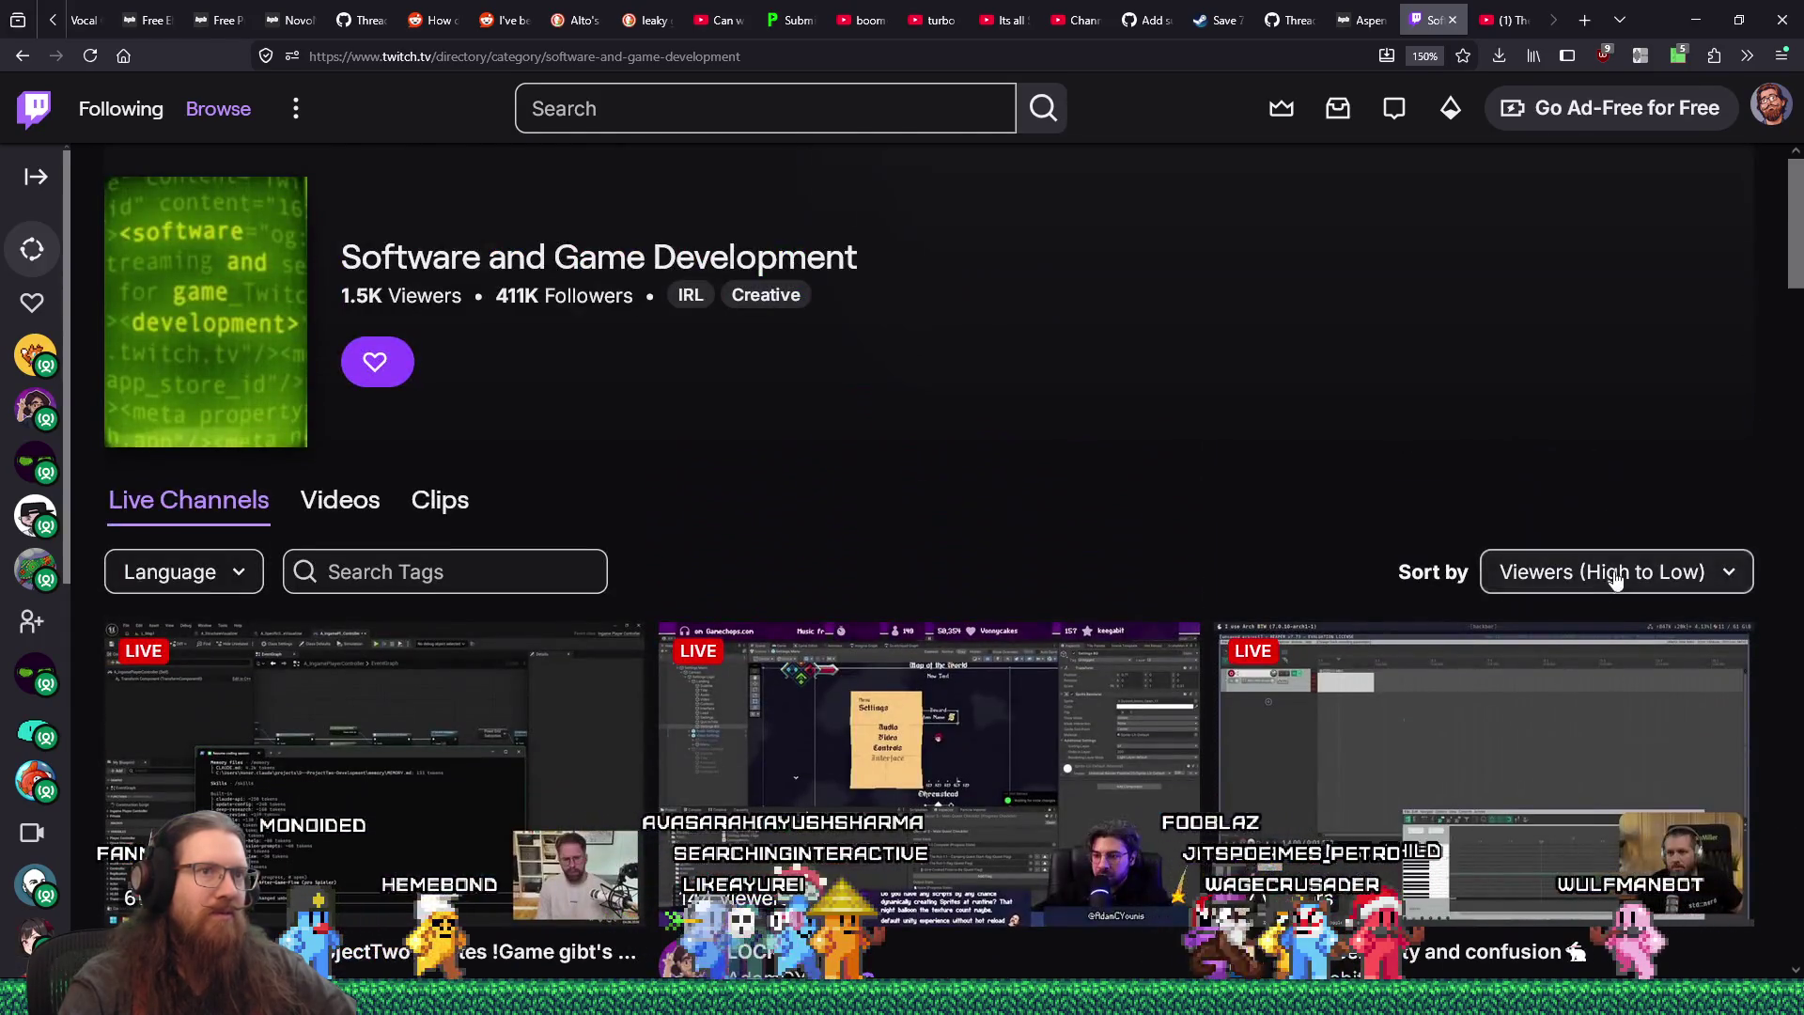
left_click(1615, 573)
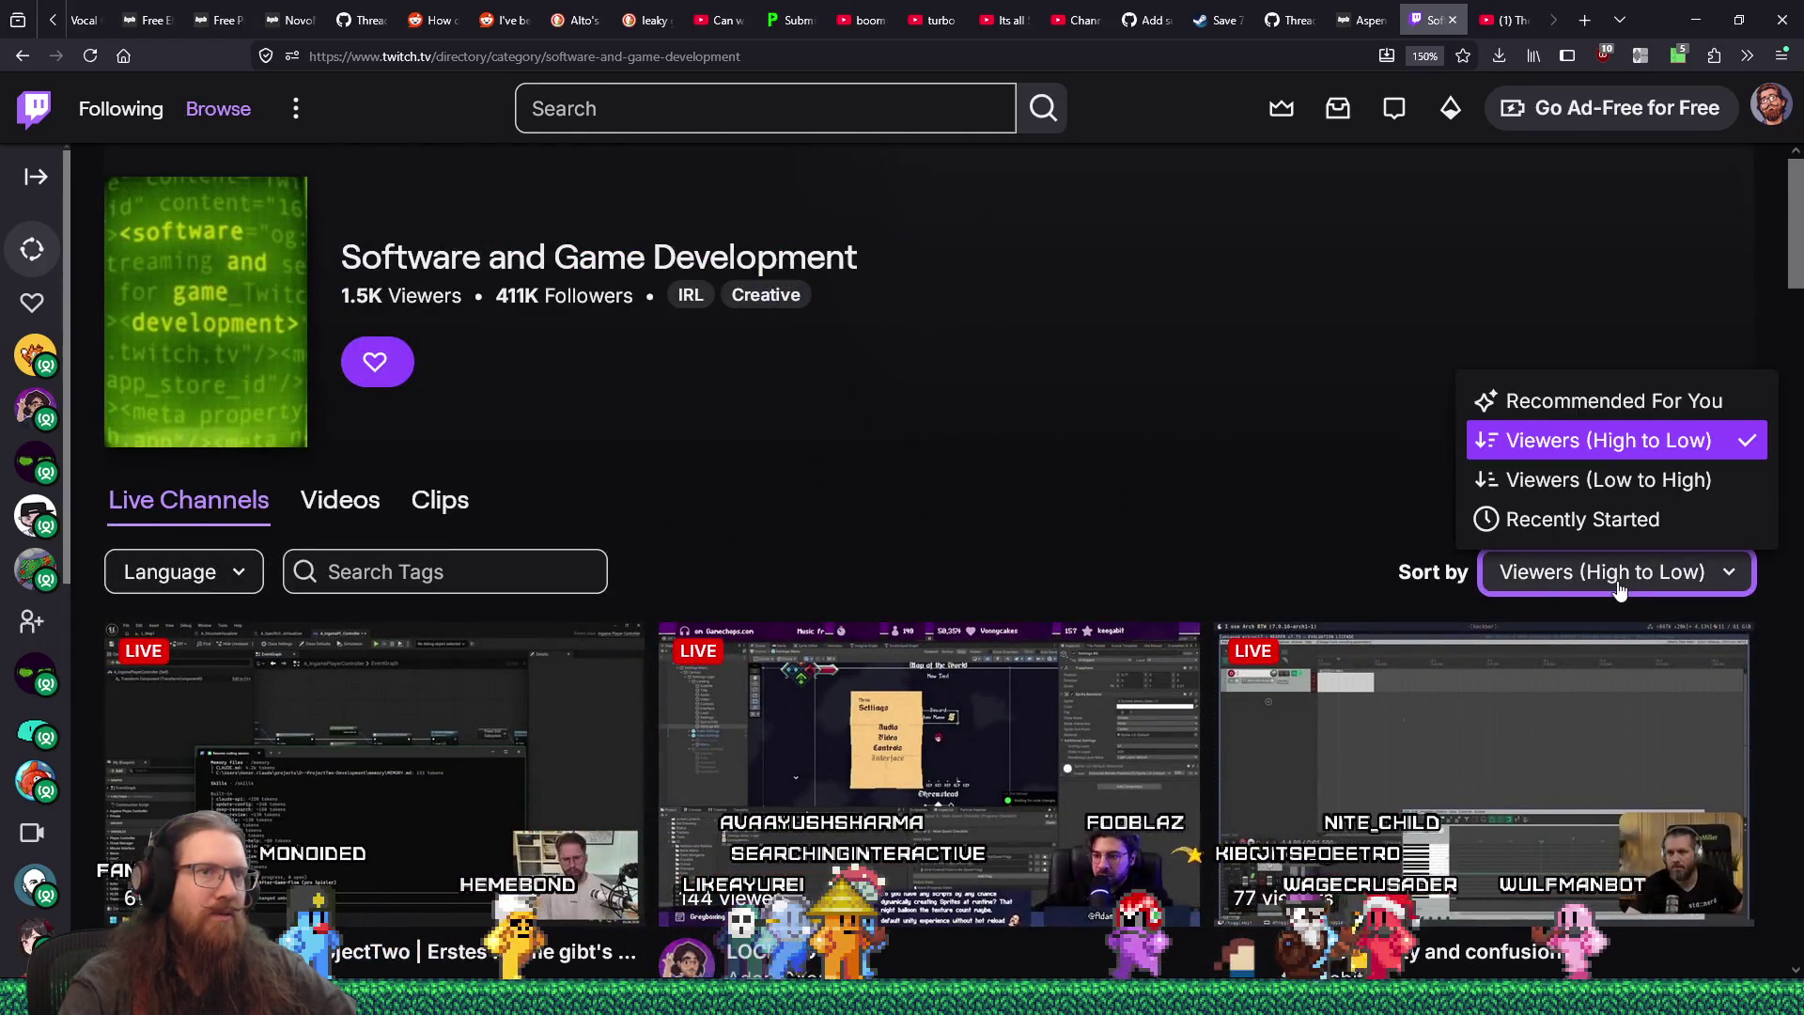
- Sort the streams by Viewers (Low to High), then show the uMatrix panel for twitch.tv
left_click(1642, 476)
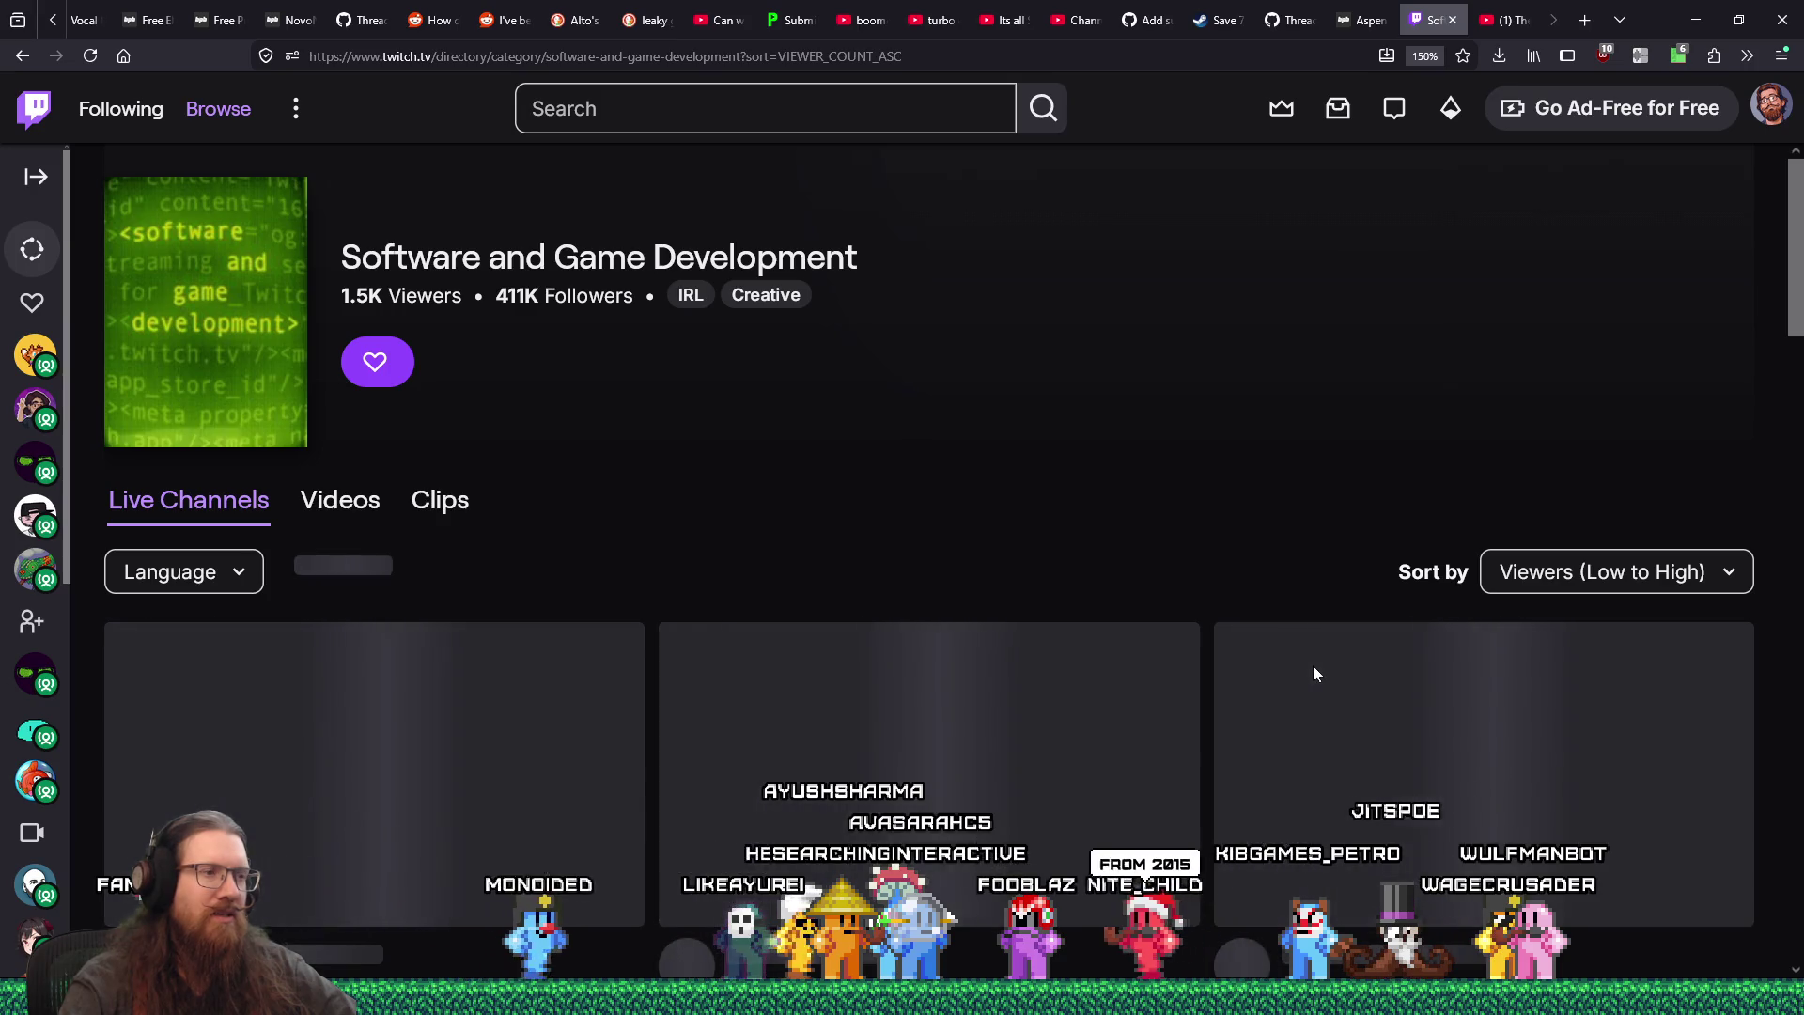
scroll(1314, 672, "down", 10)
scroll(1314, 672, "down", 10)
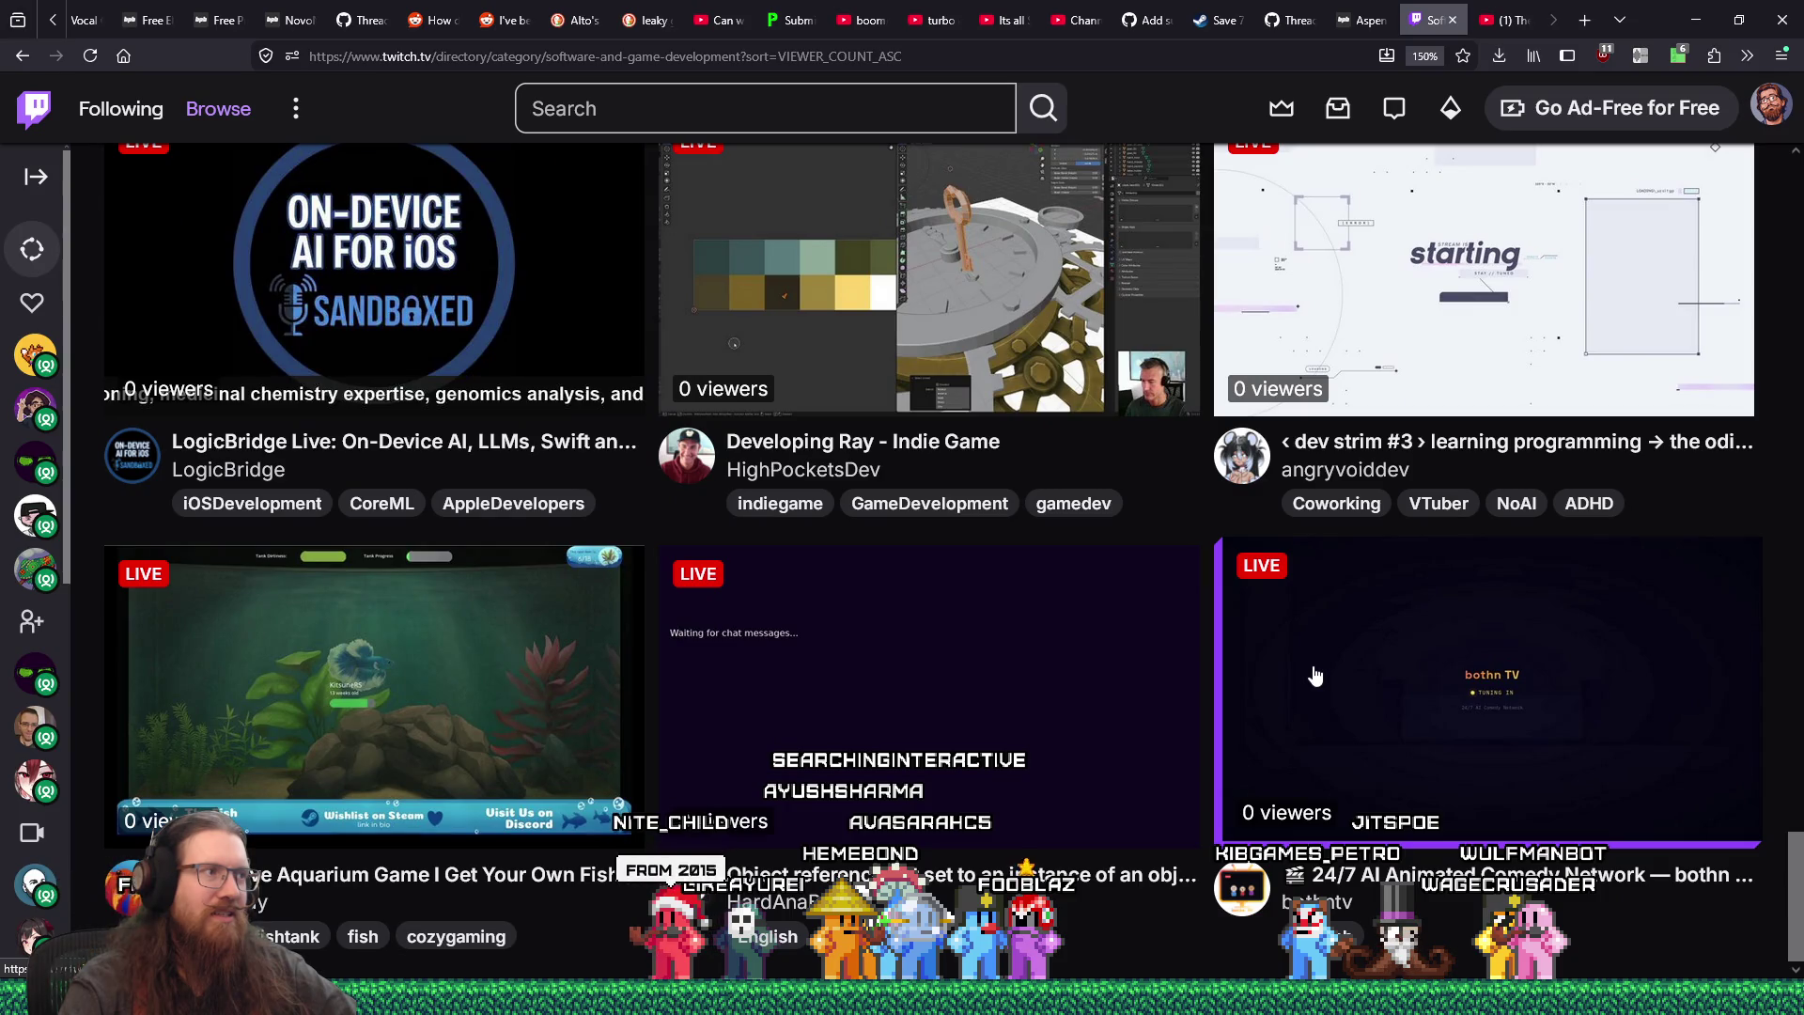
scroll(1315, 677, "up", 15)
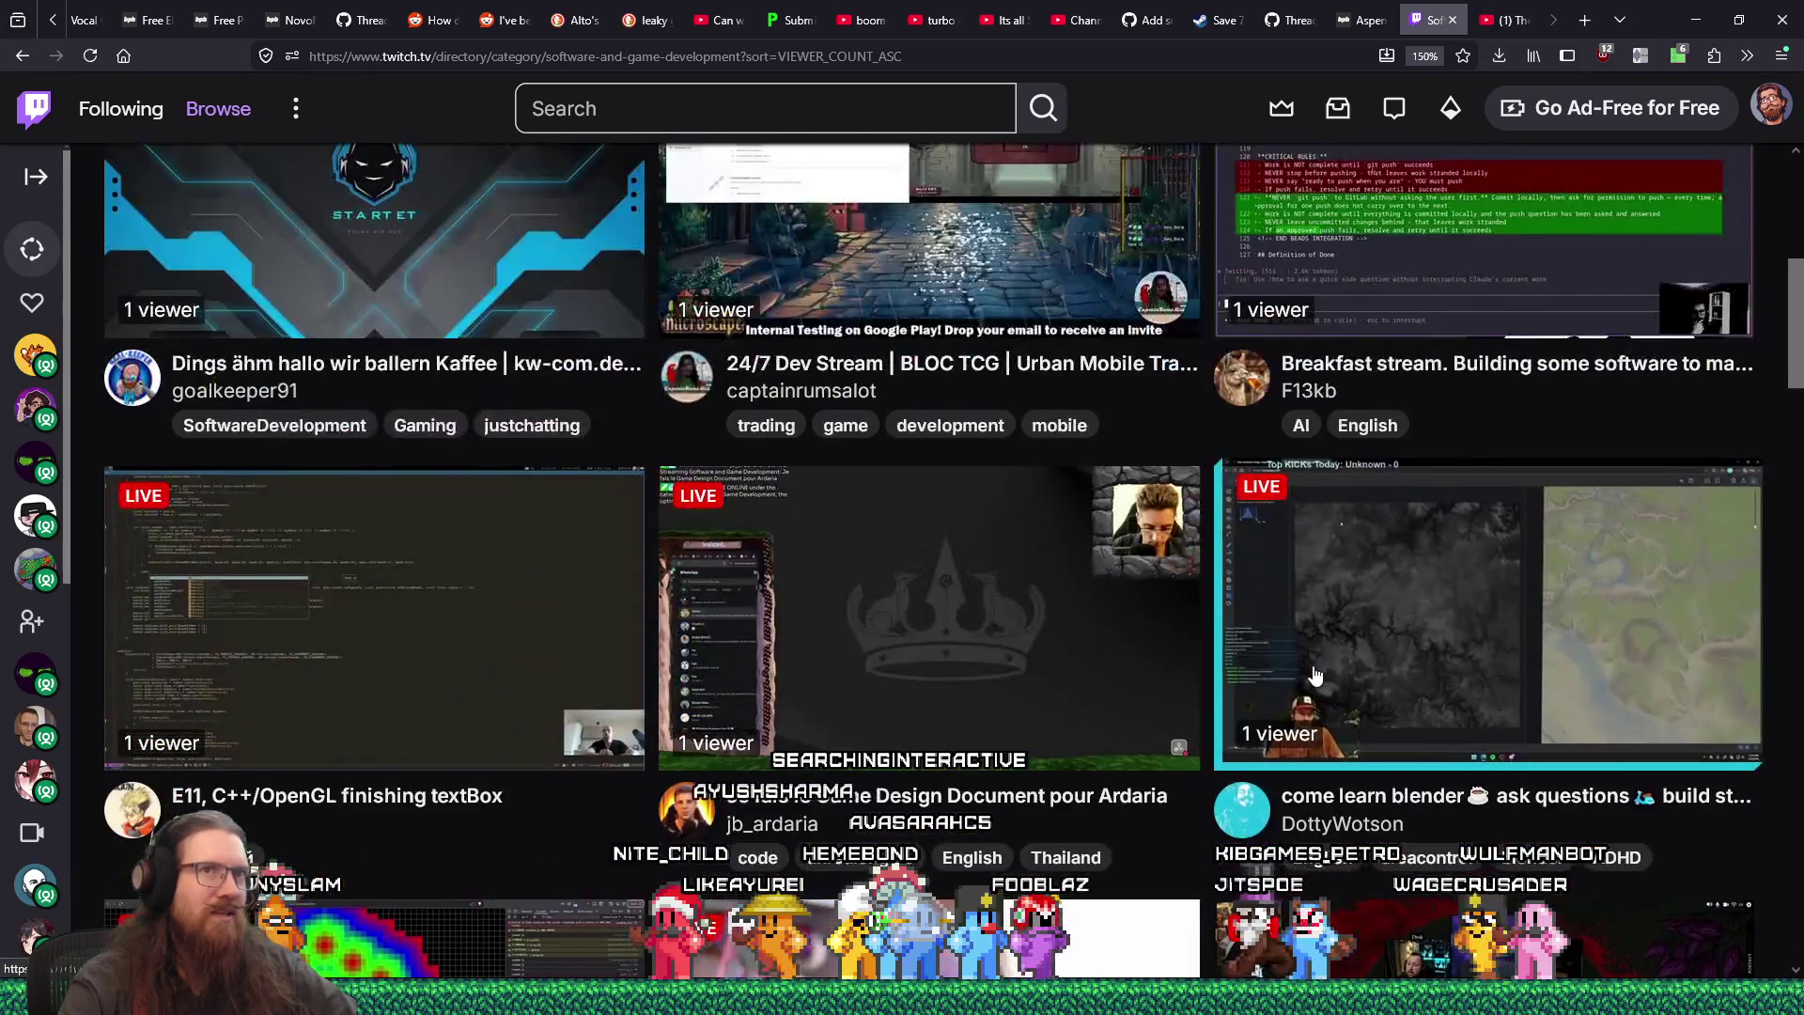
scroll(1315, 676, "up", 5)
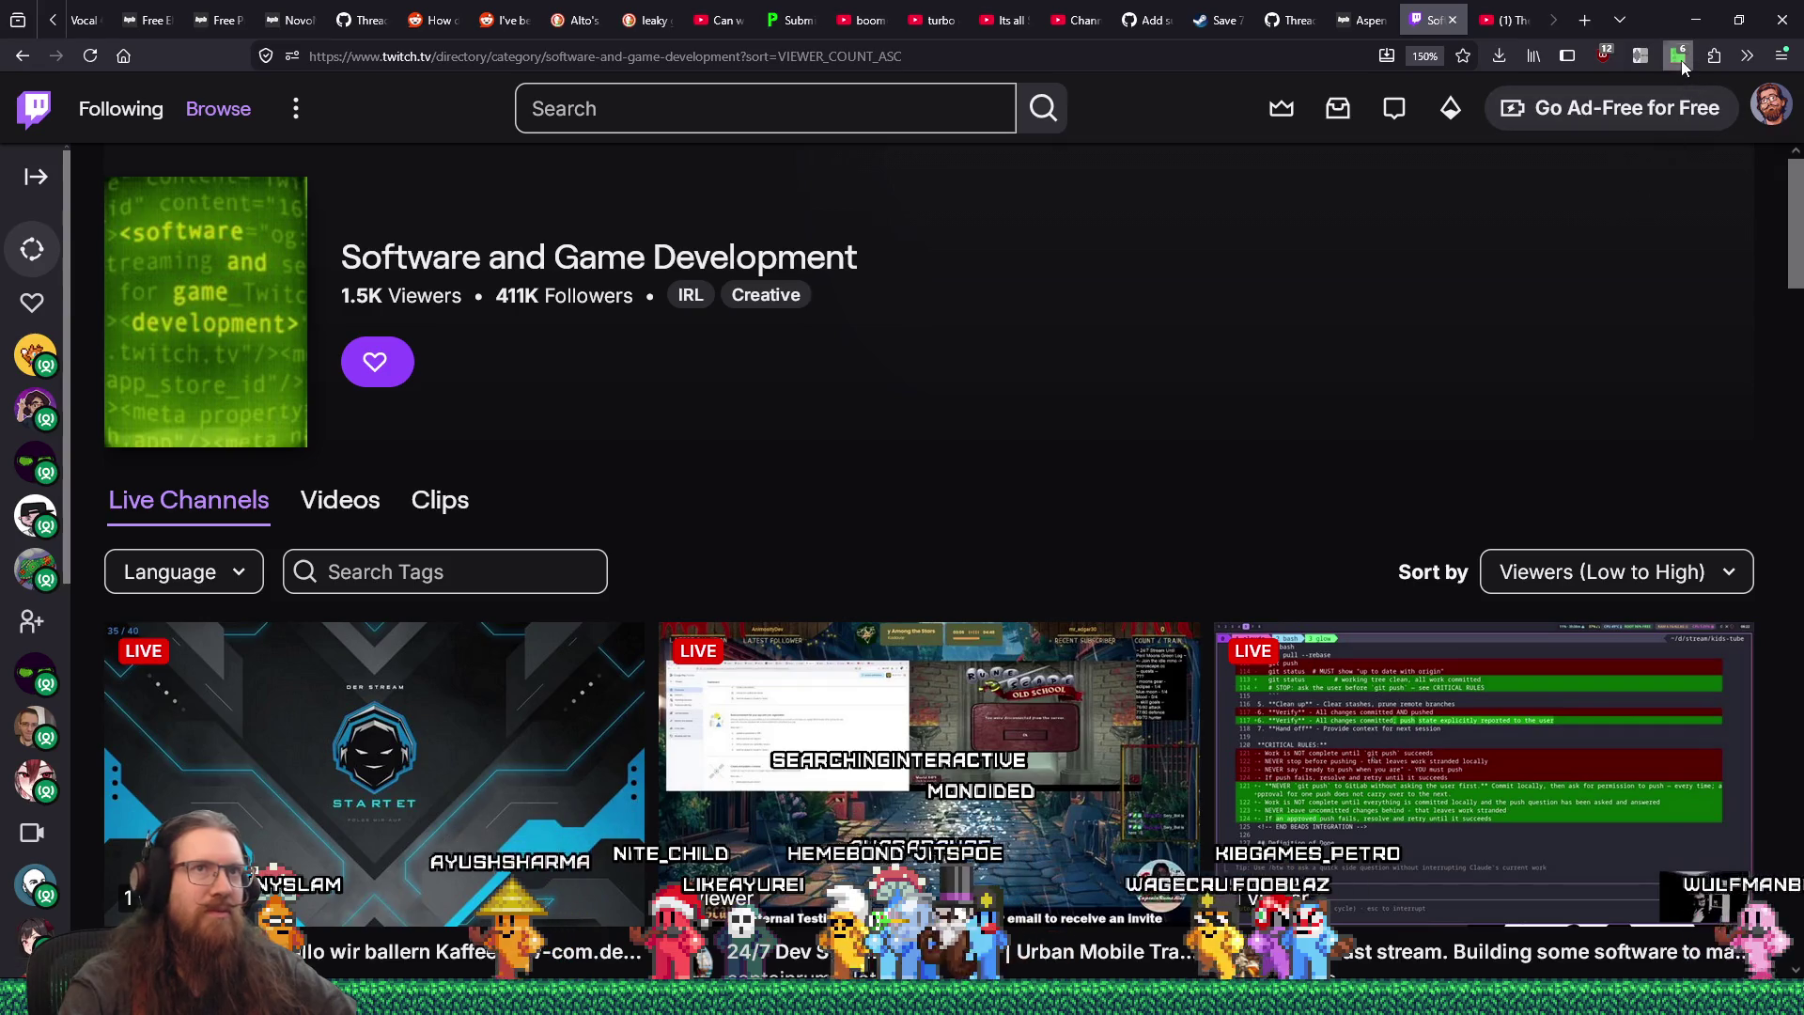
left_click(1680, 57)
scroll(1578, 458, "down", 3)
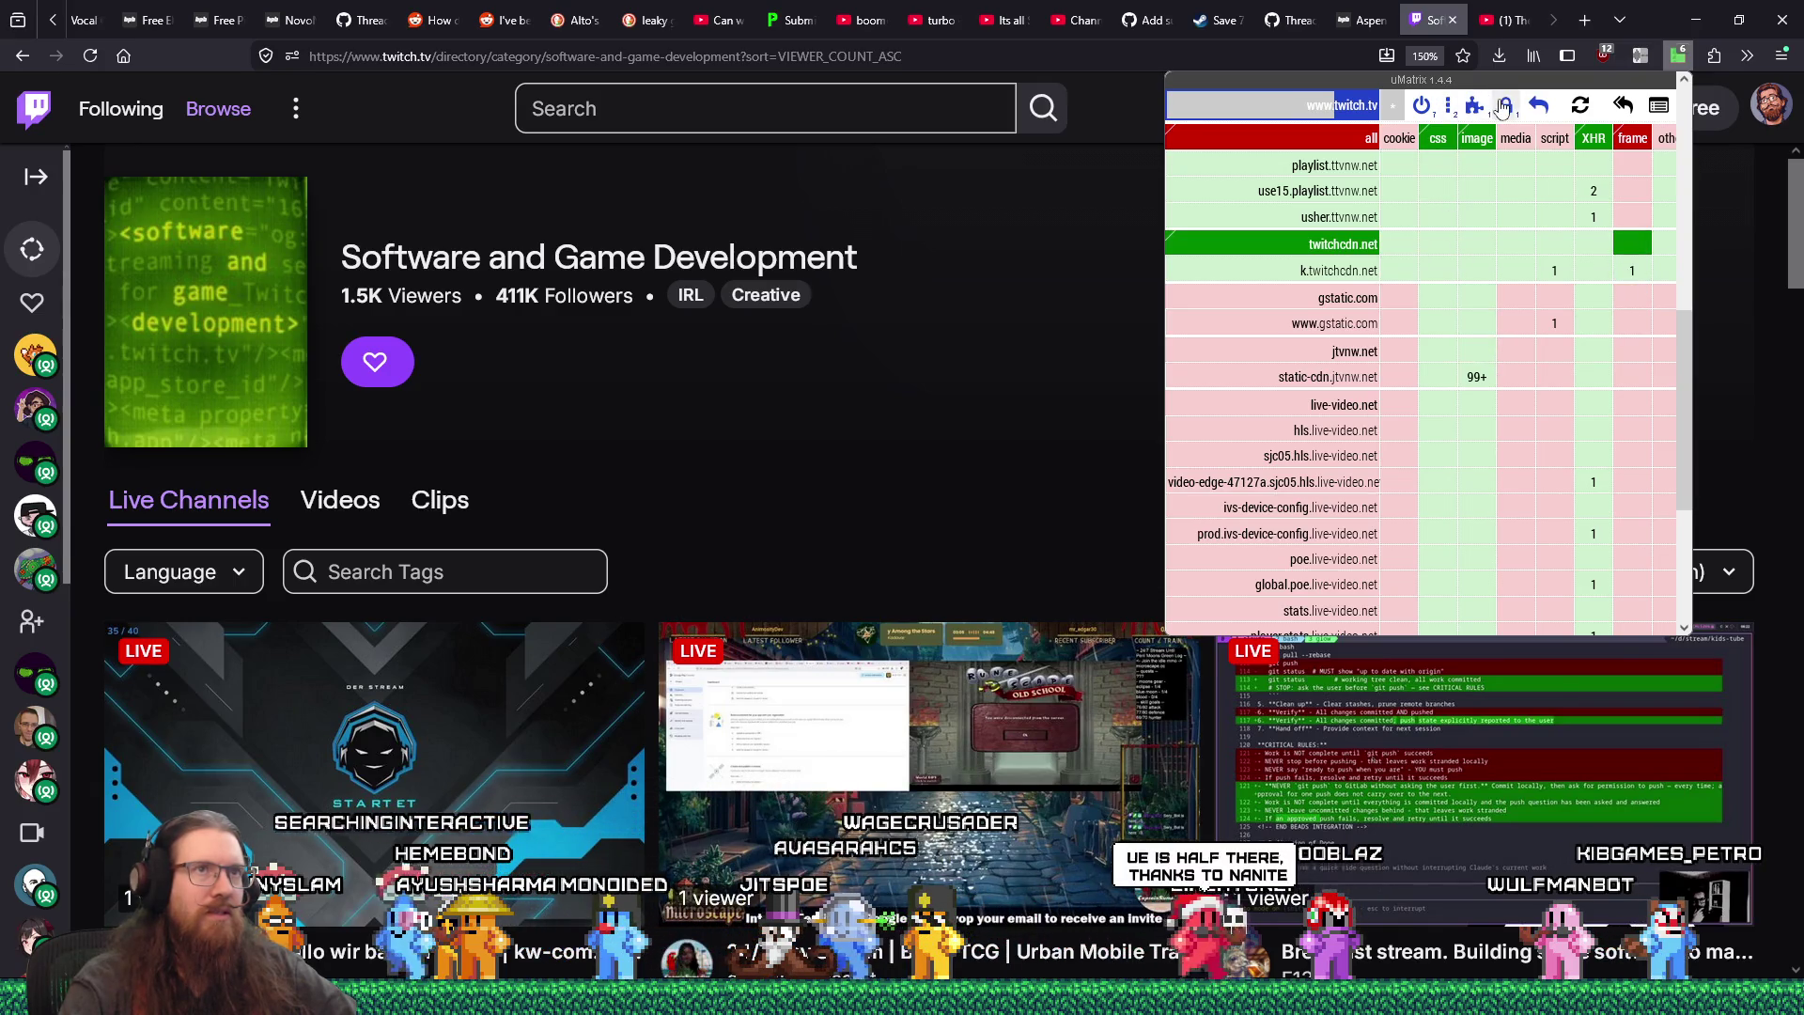
- Close the uMatrix panel and scroll further down the sorted directory
scroll(1163, 460, "down", 3)
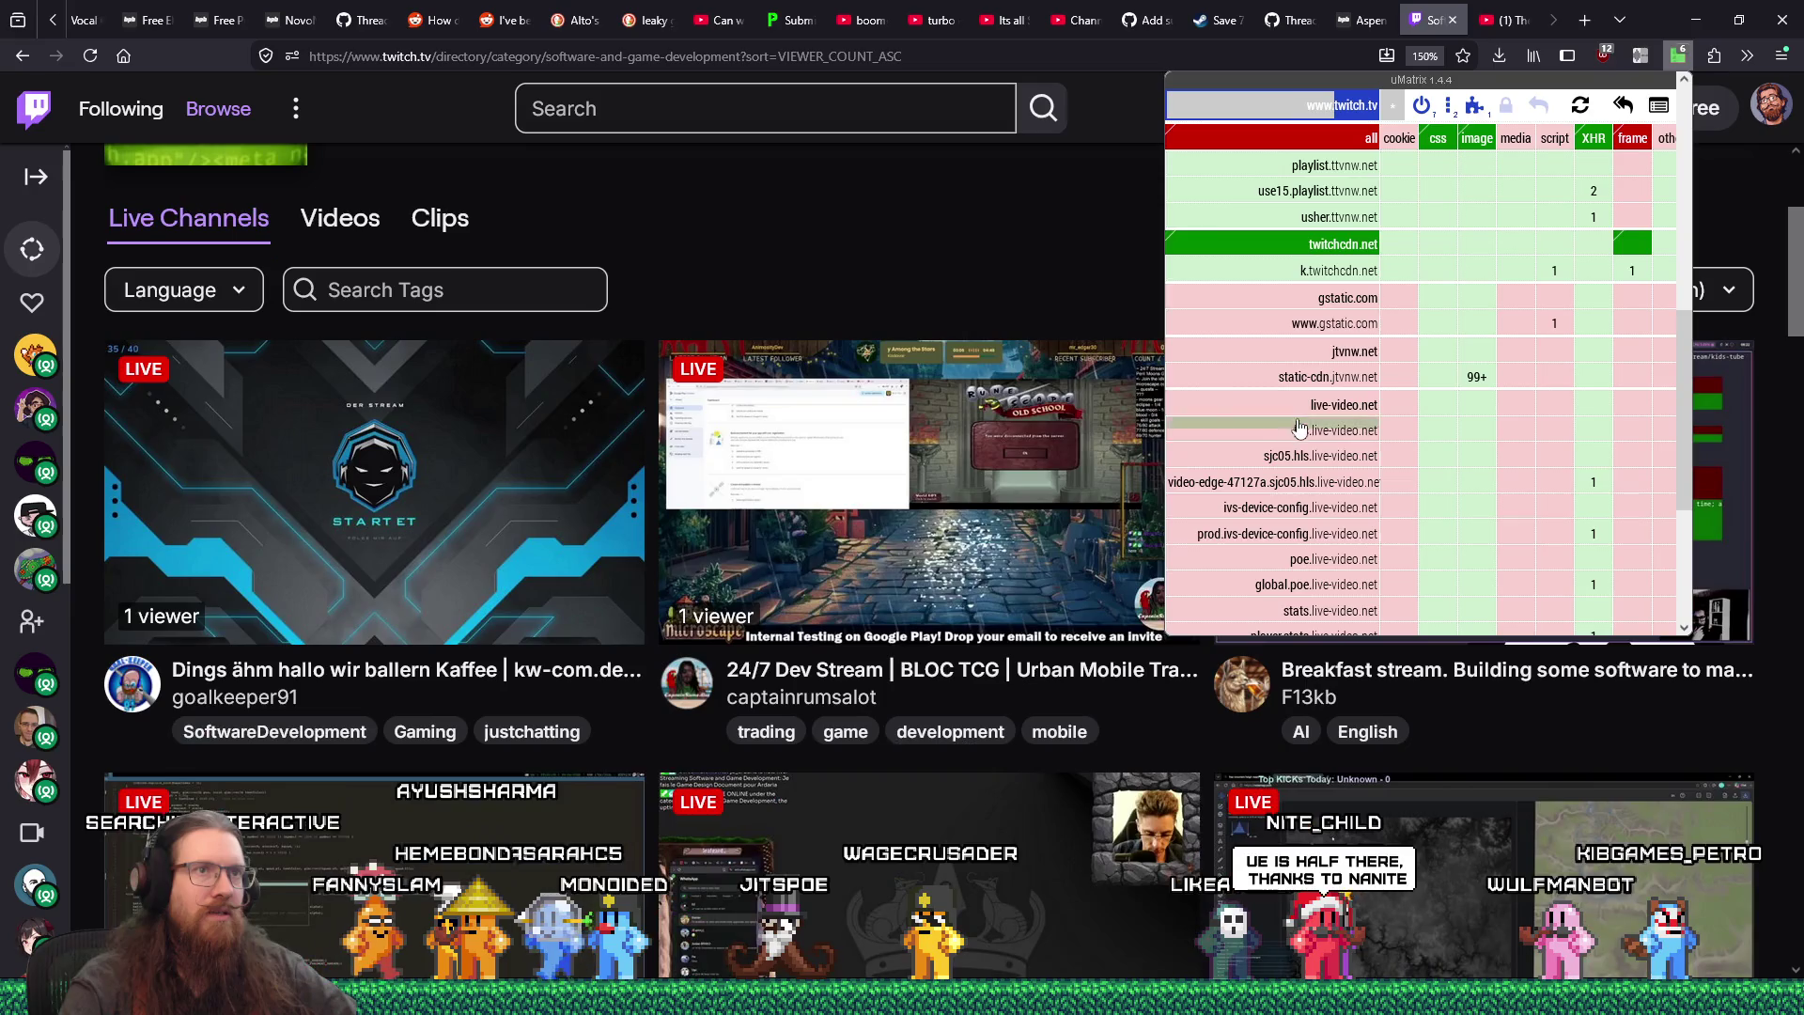
scroll(1312, 426, "down", 3)
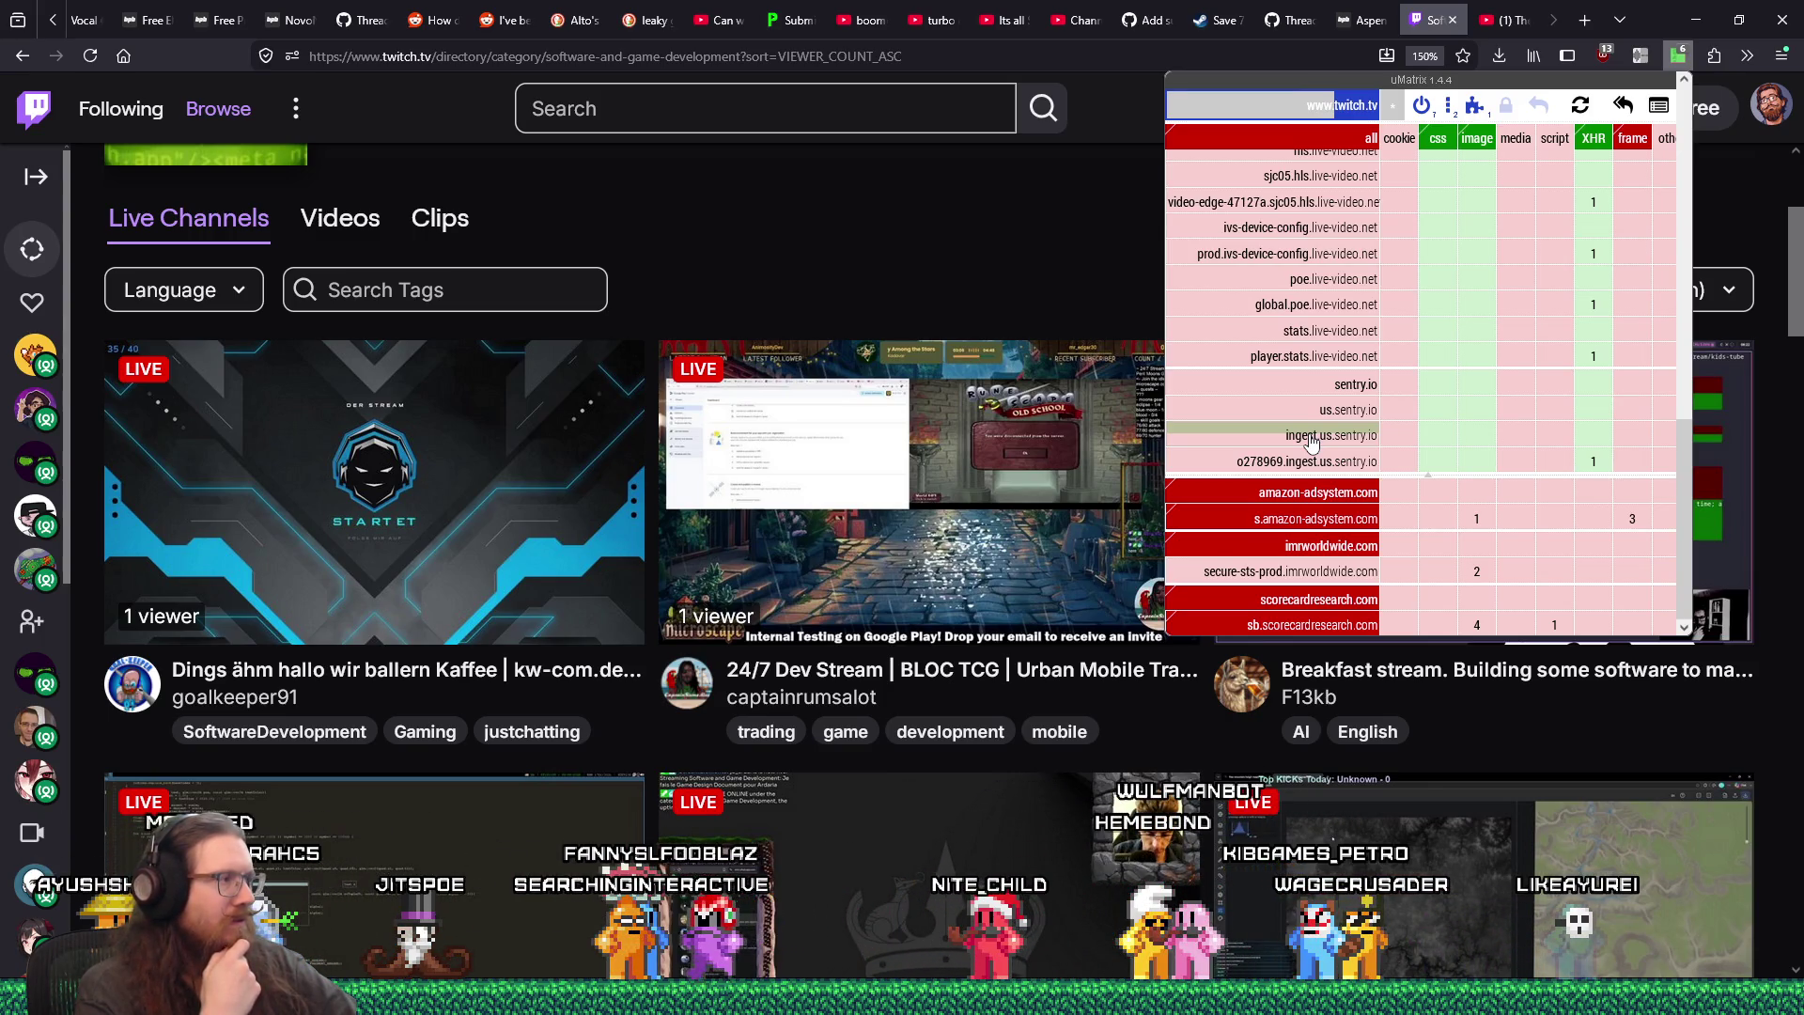
key("Escape")
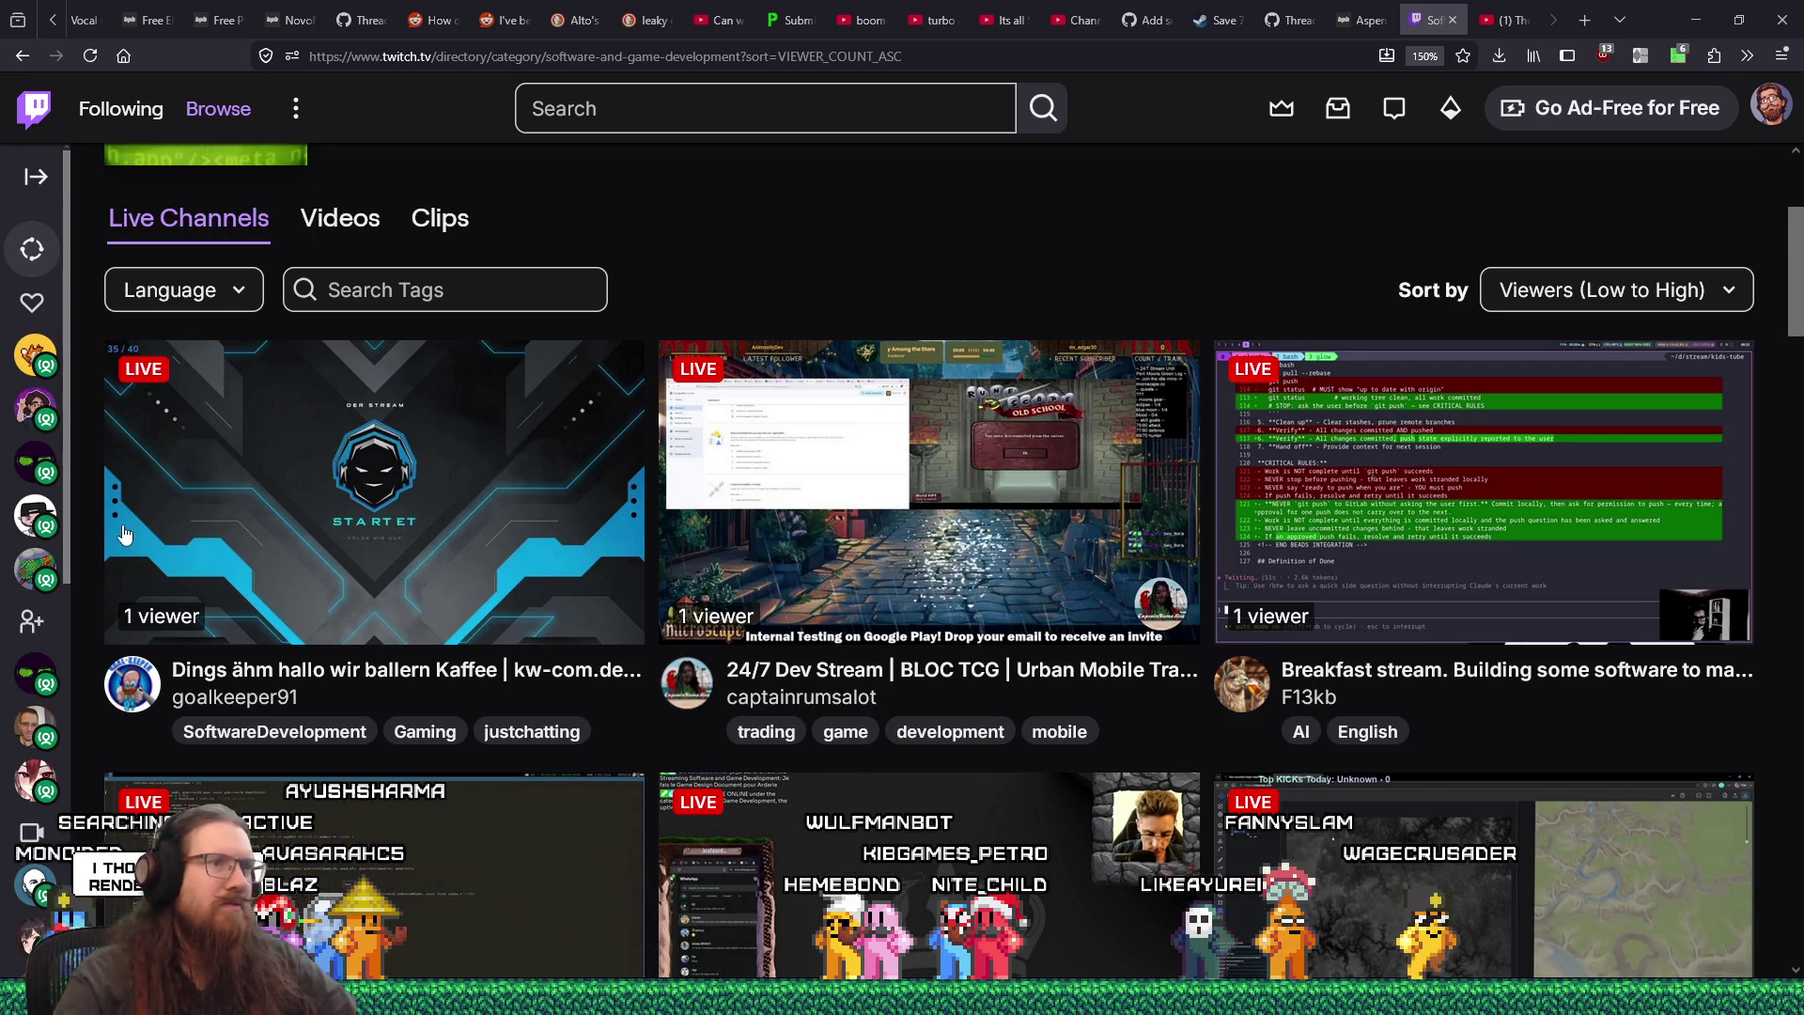
scroll(1264, 839, "down", 5)
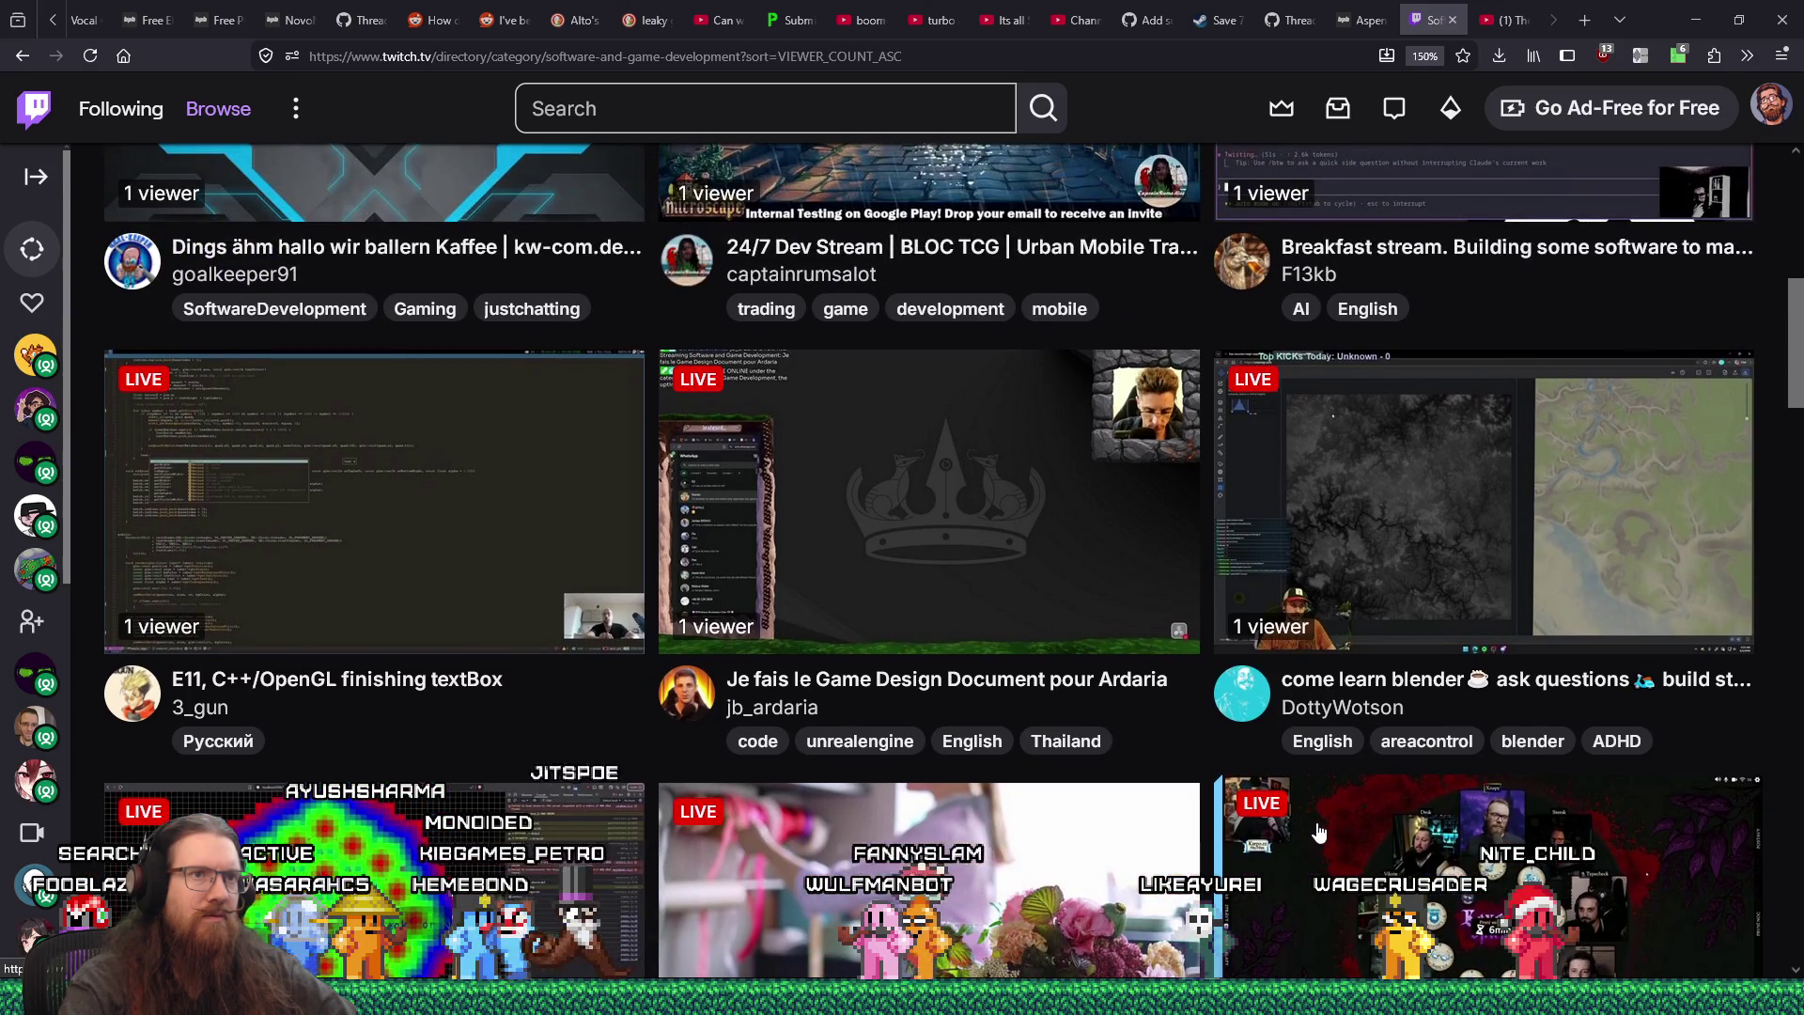
scroll(1319, 832, "down", 15)
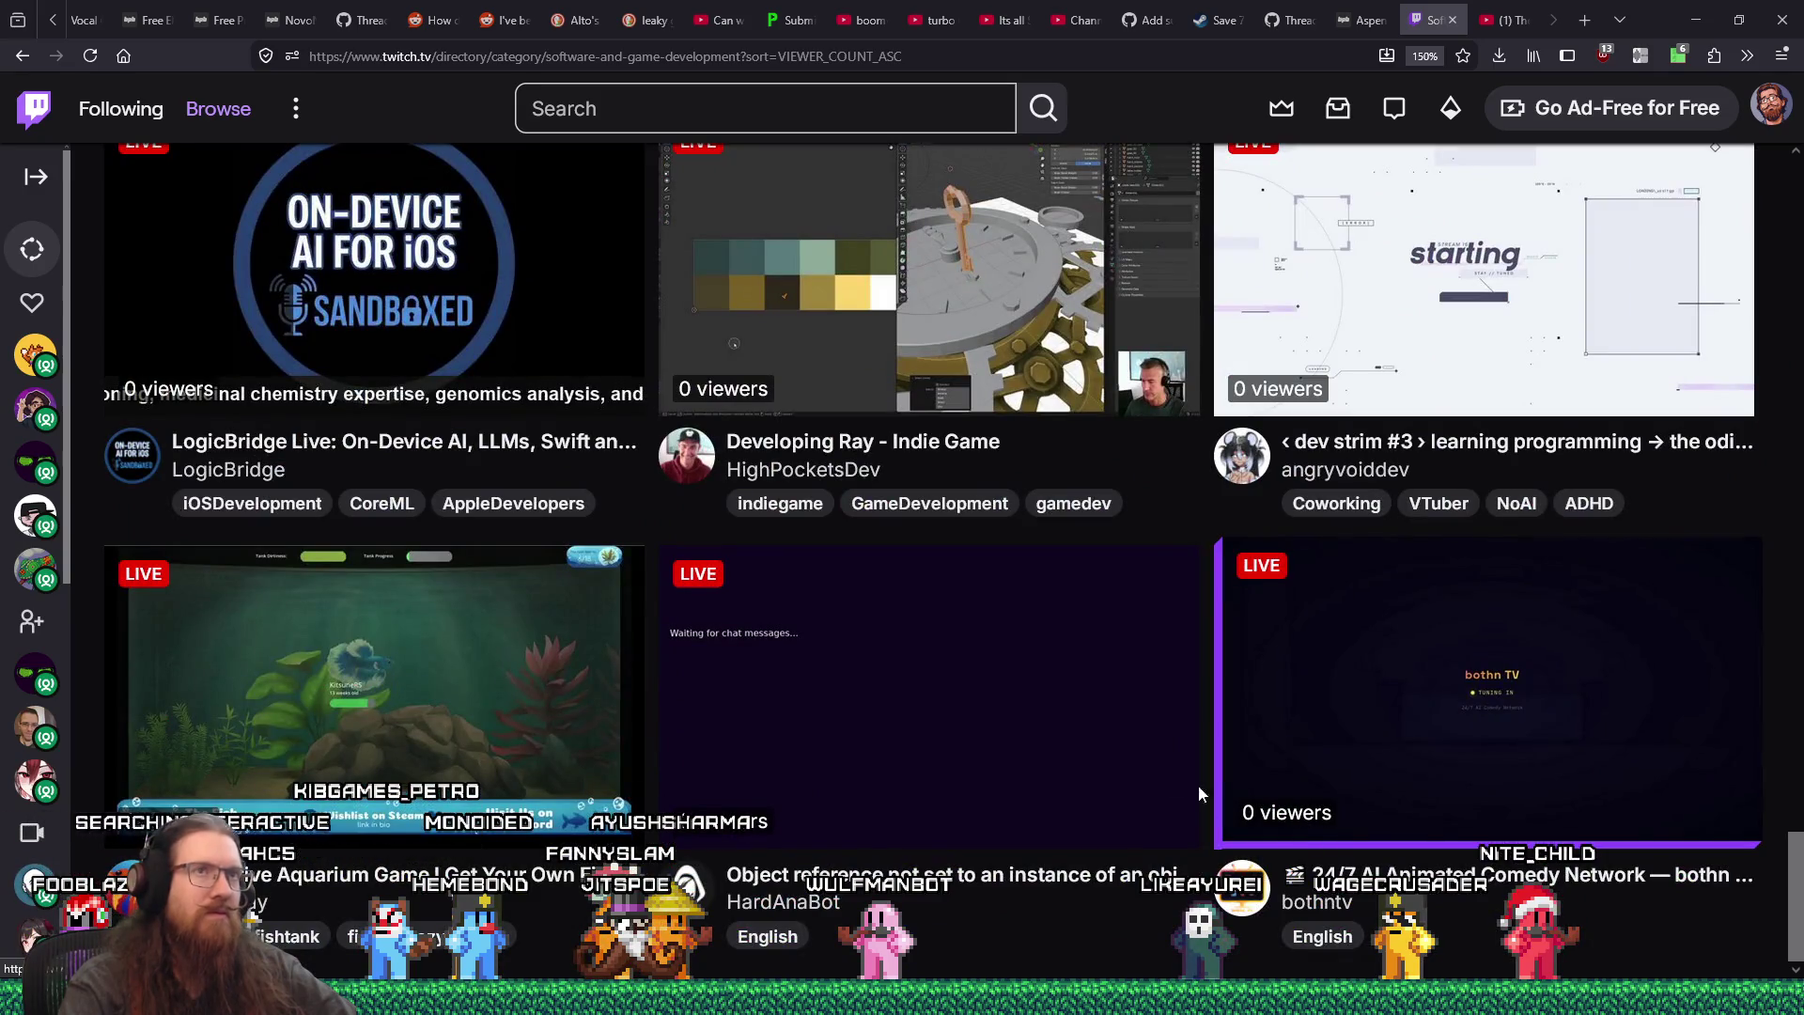
- Copy the directory URL, close its tab, and paste it into a new tab
right_click(516, 64)
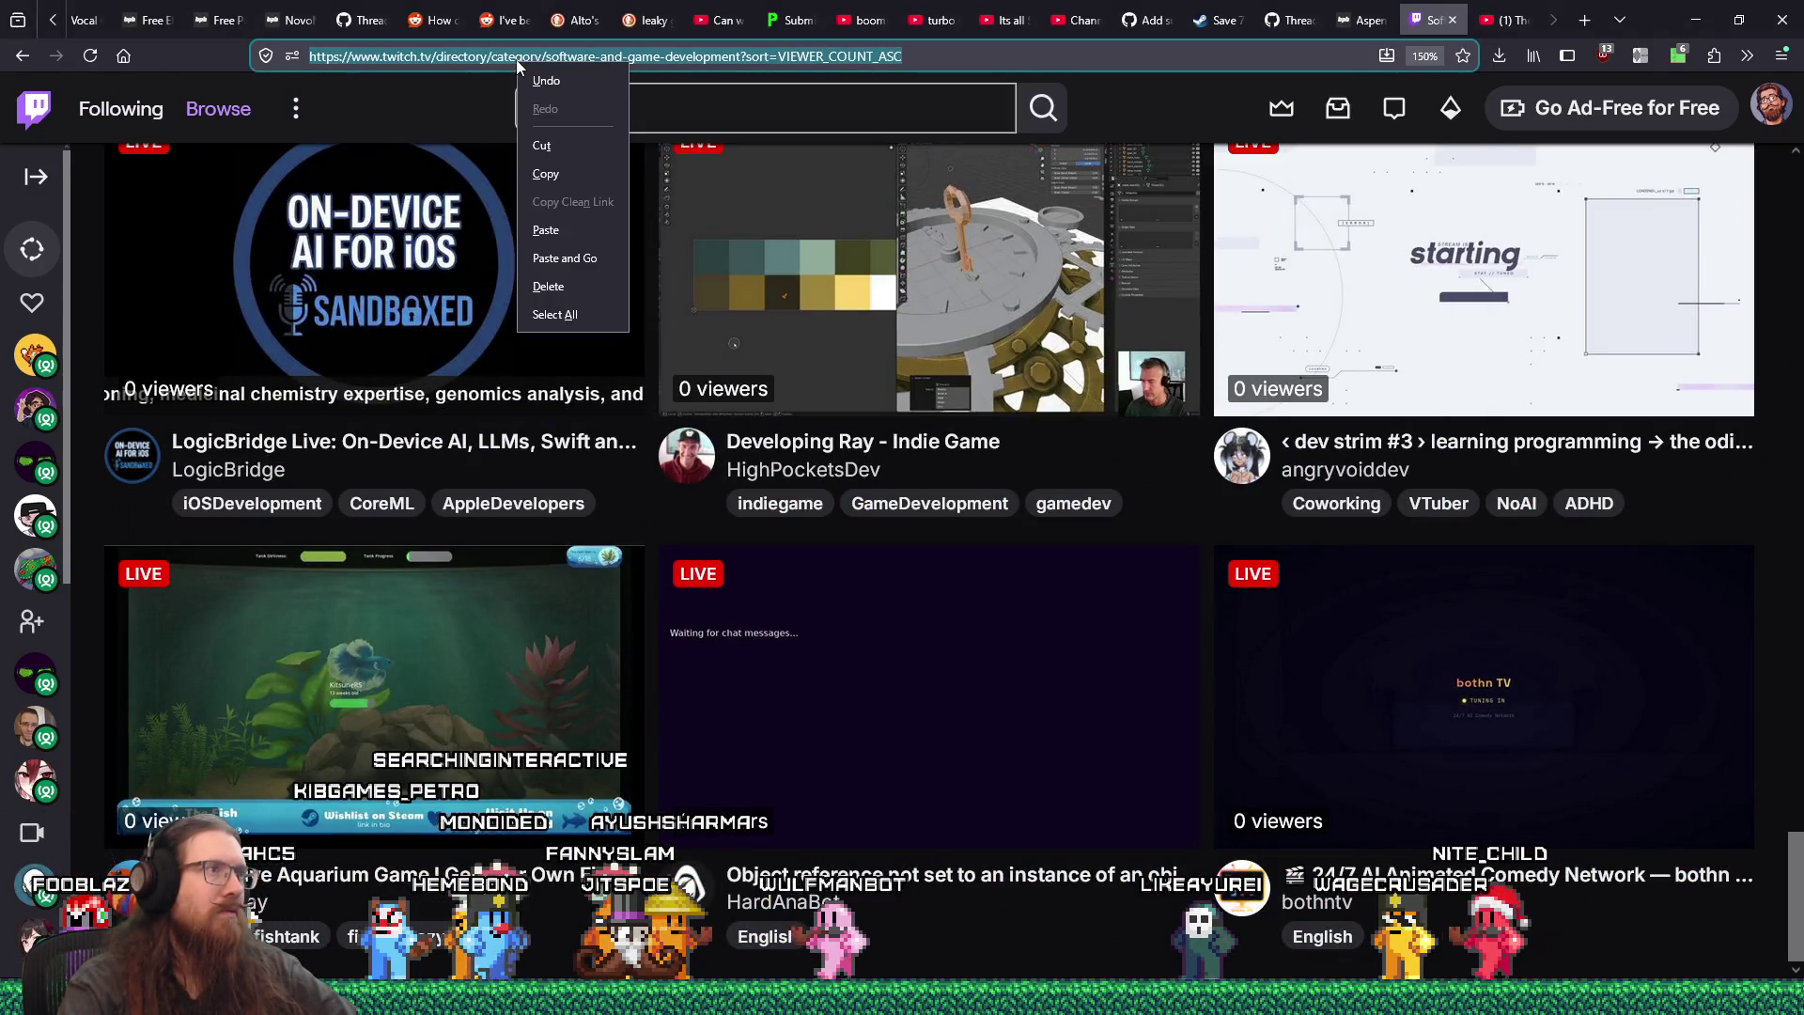
left_click(561, 149)
left_click(1453, 23)
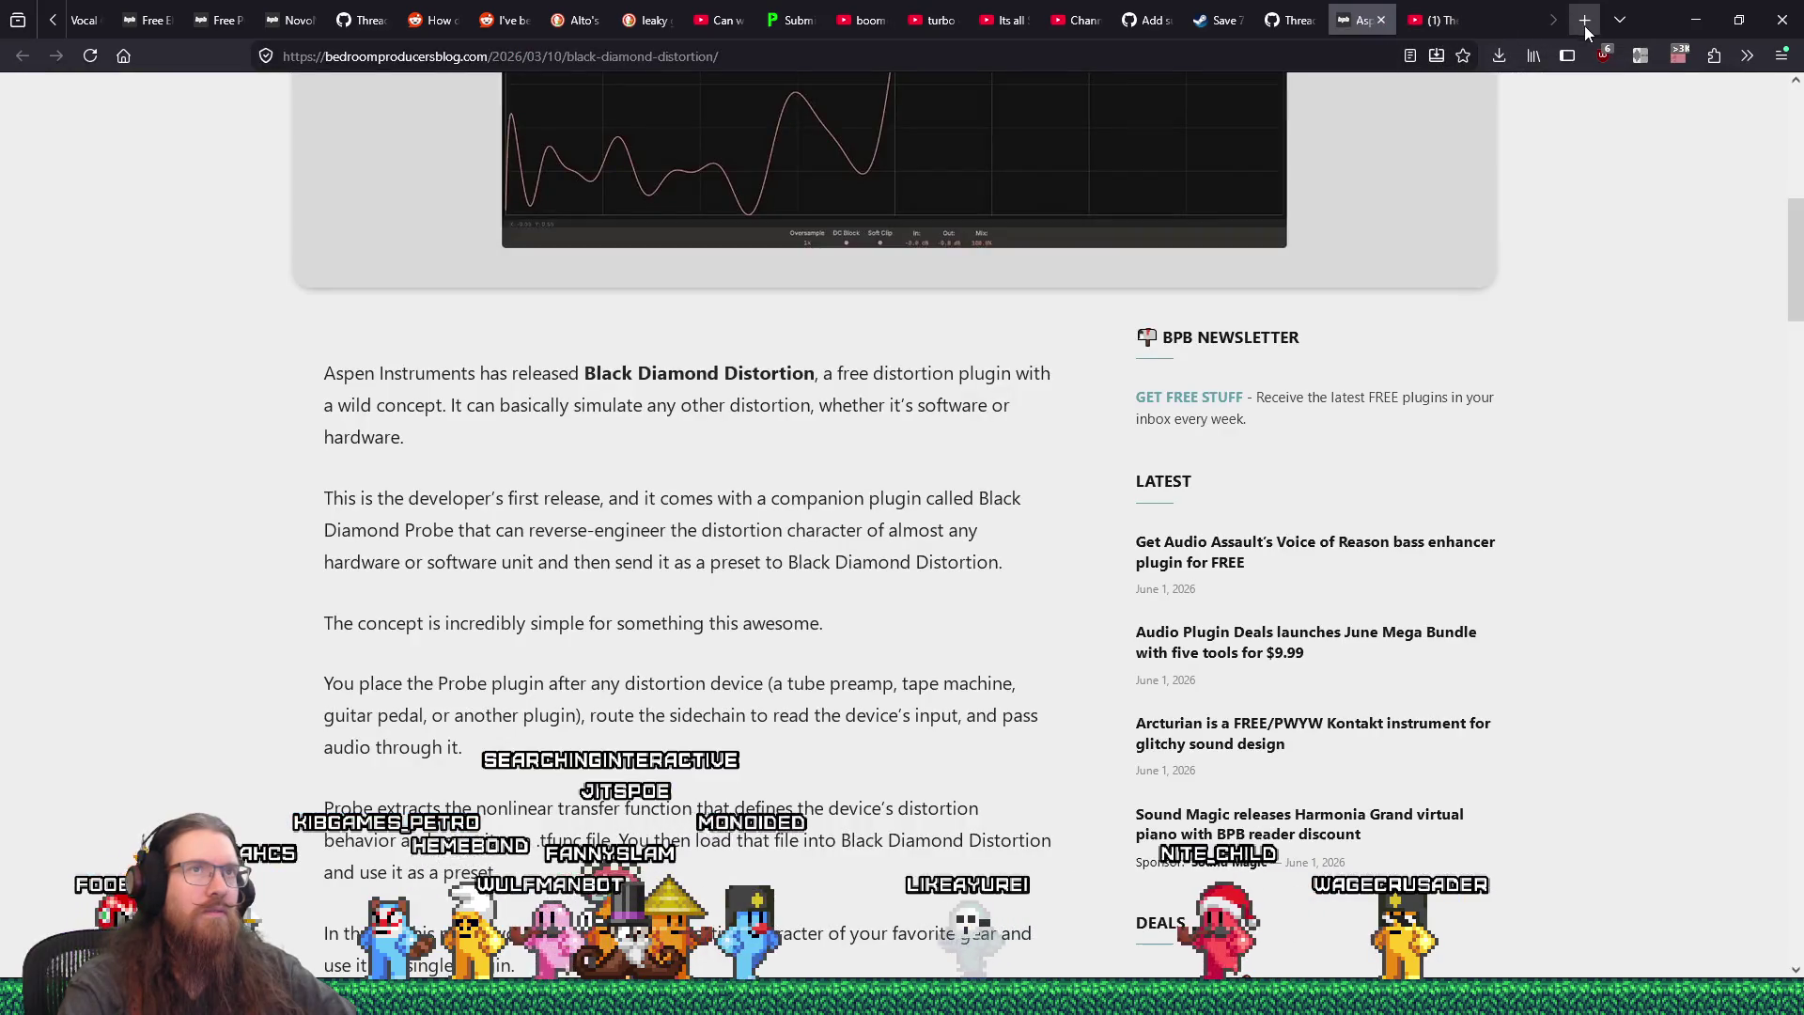
left_click(1584, 21)
left_click(1381, 219)
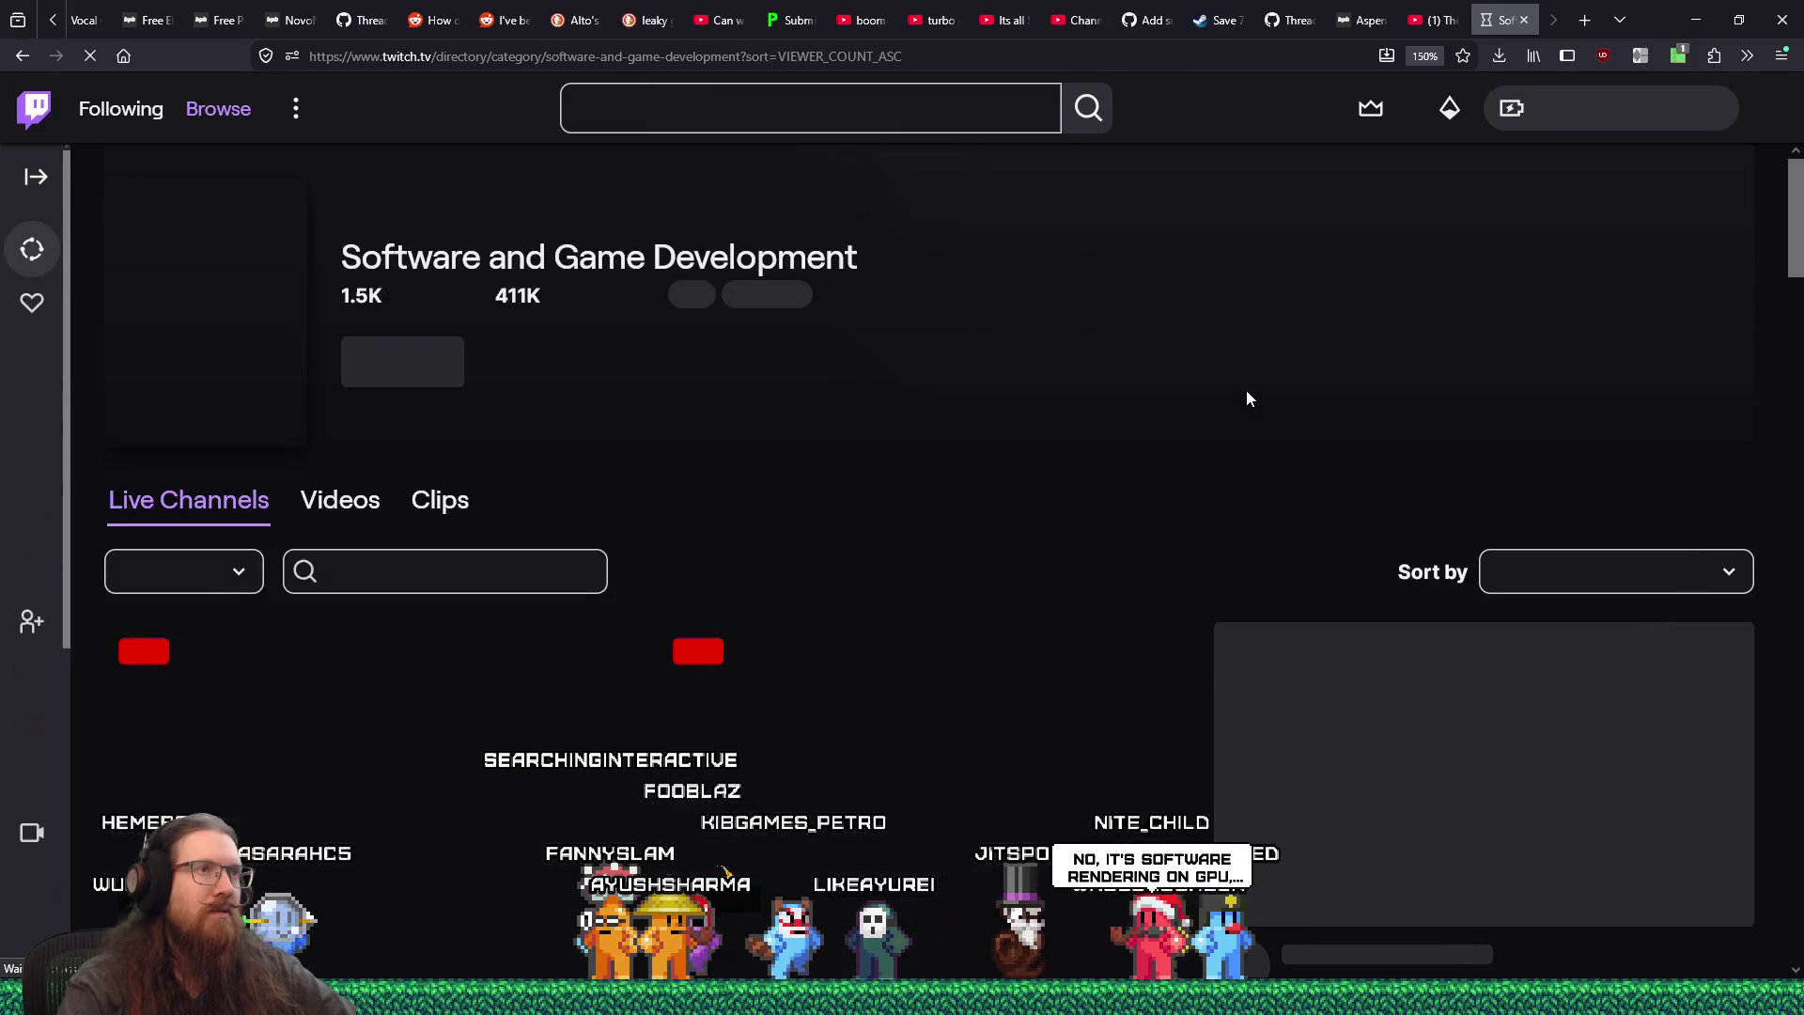
- Scroll the low-to-high listing down to live coding channels with 5 or 6 viewers
scroll(1246, 391, "down", 10)
scroll(1248, 399, "down", 10)
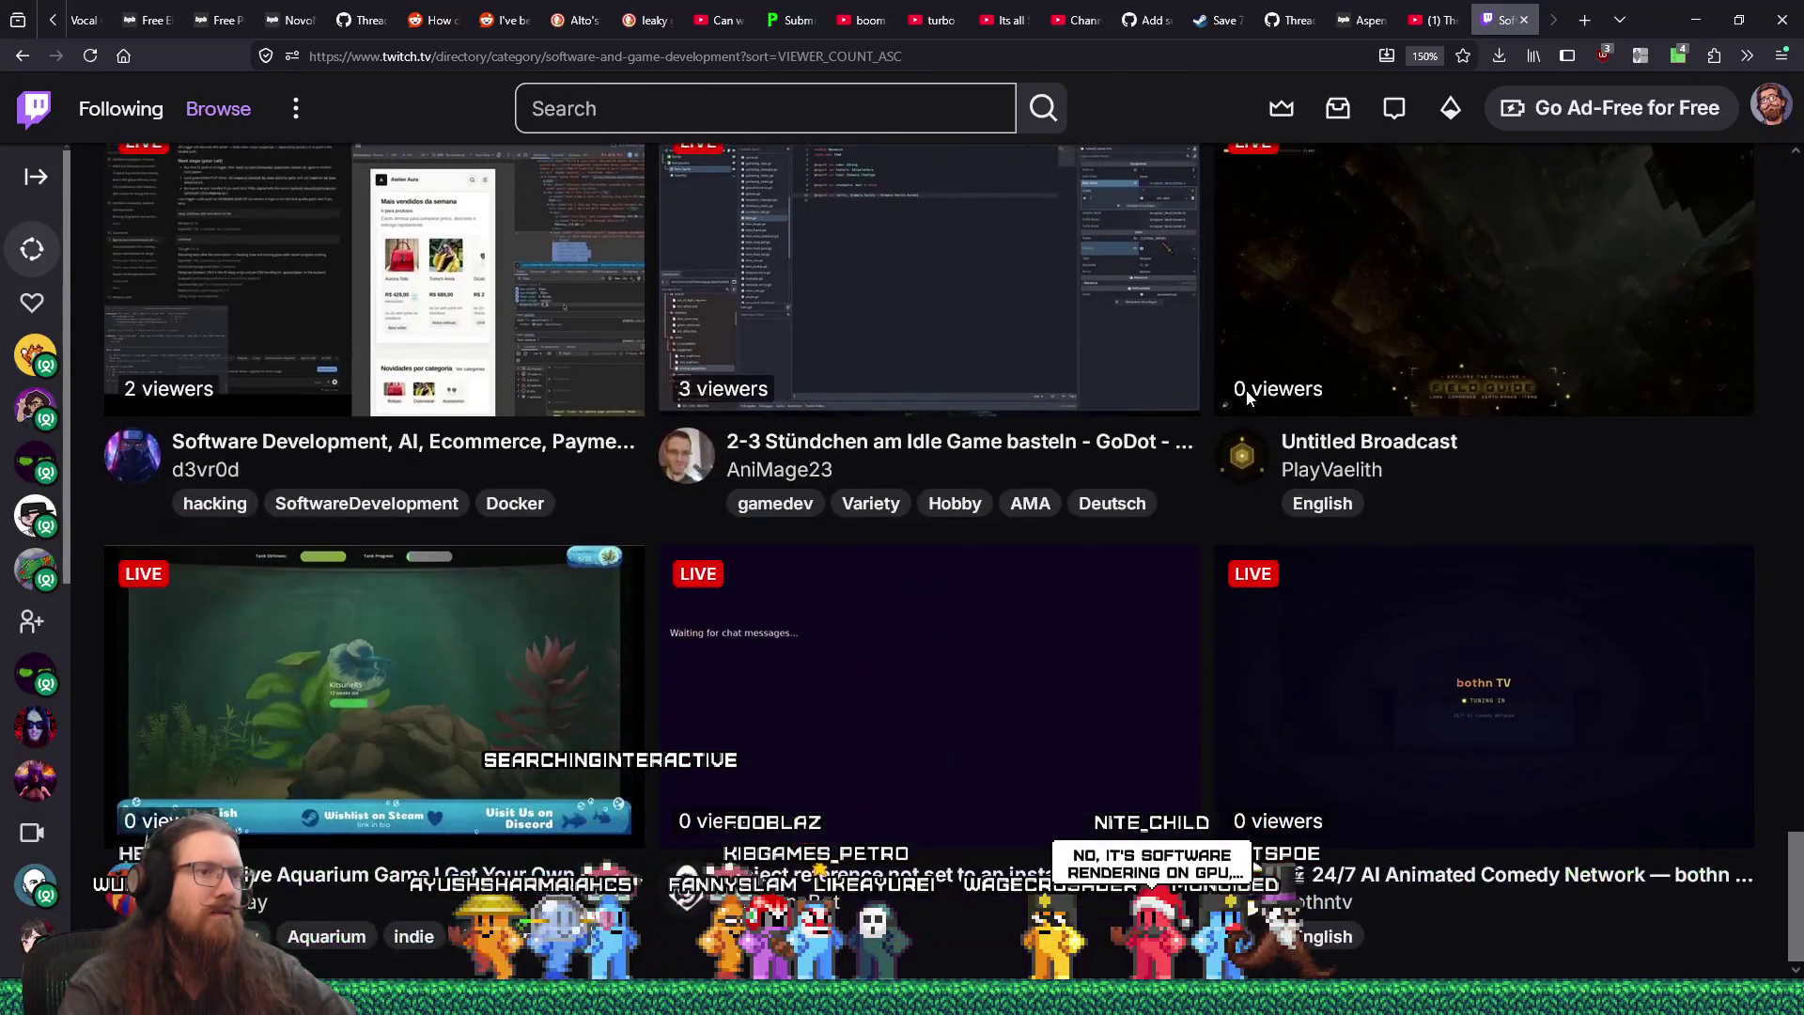
scroll(1246, 389, "down", 10)
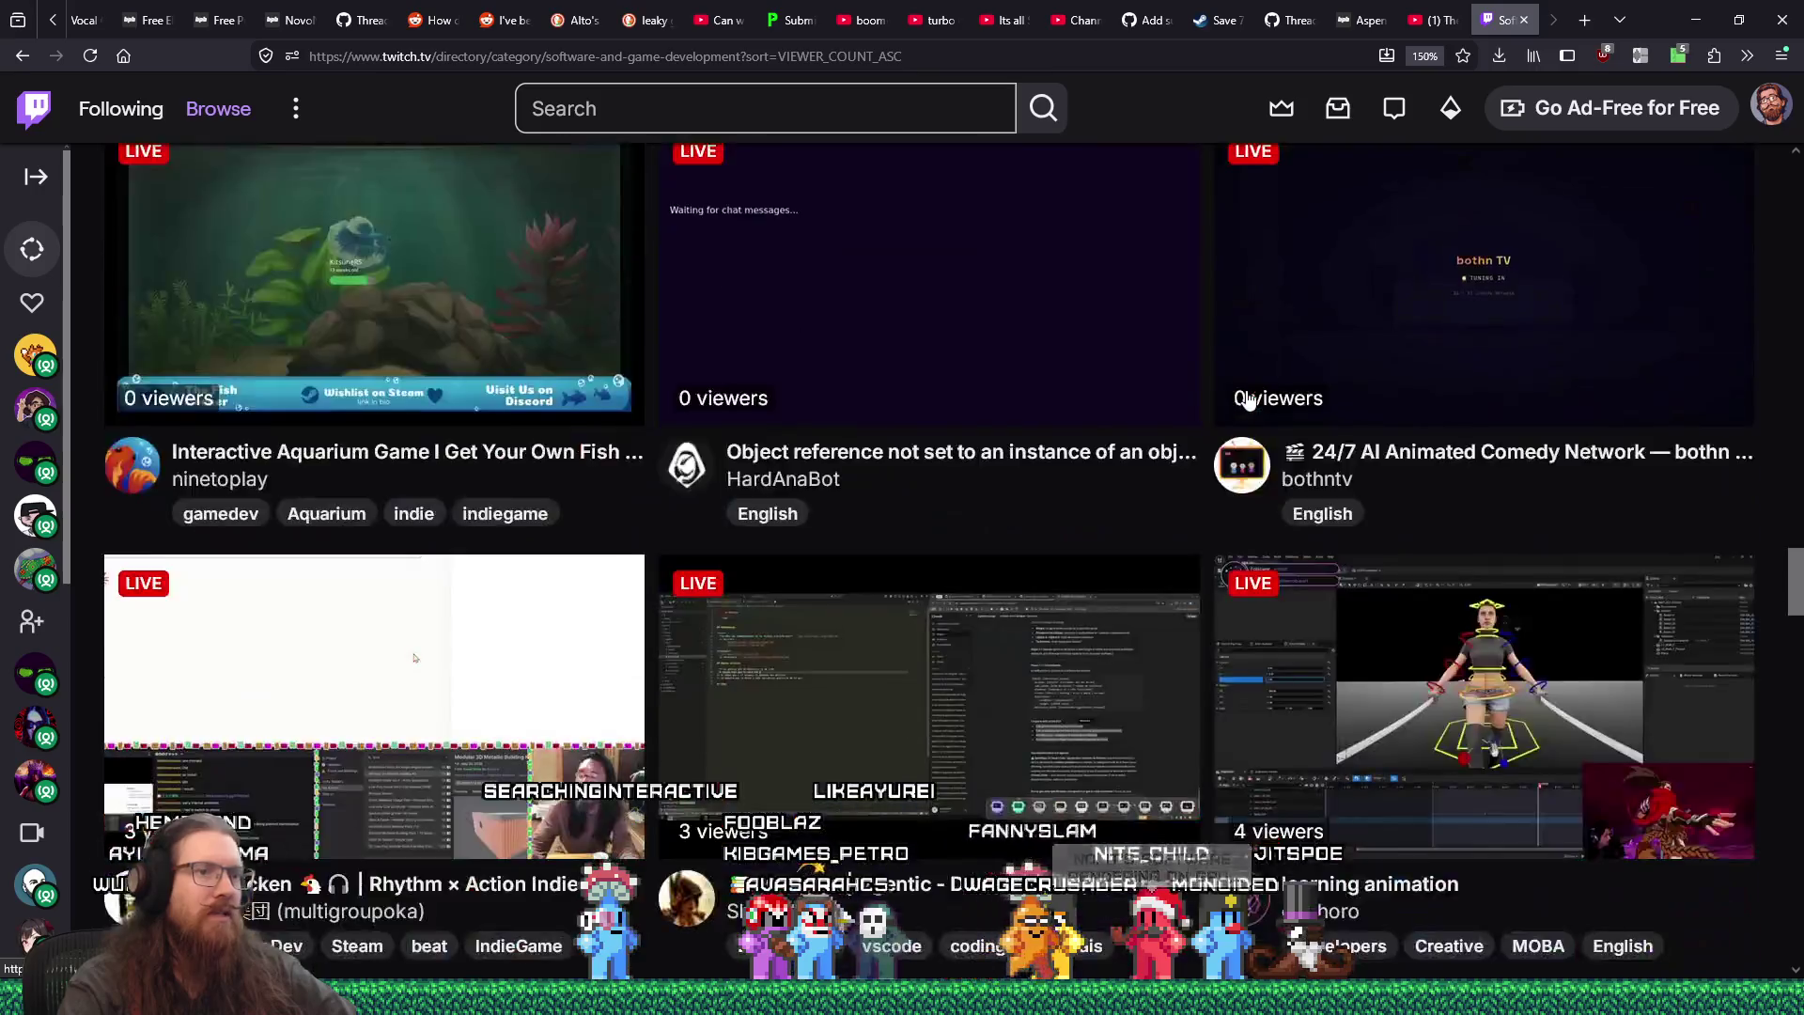
scroll(1248, 400, "down", 10)
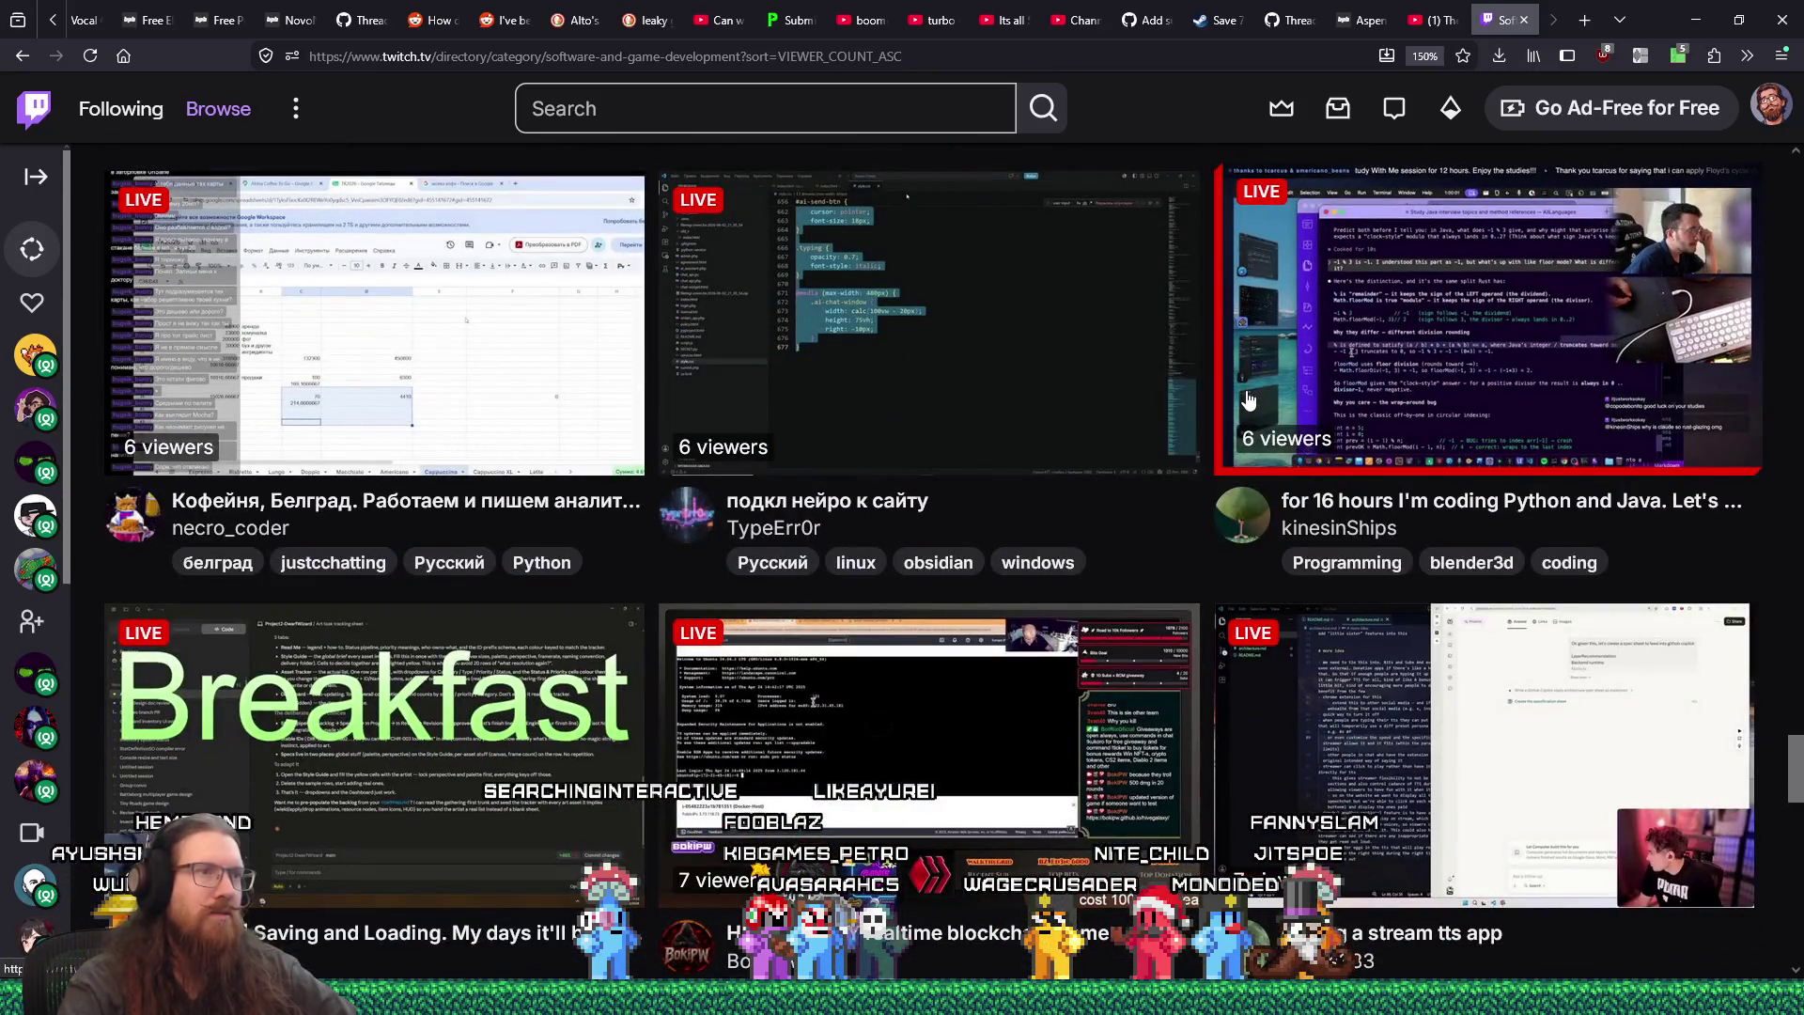
scroll(1295, 393, "up", 3)
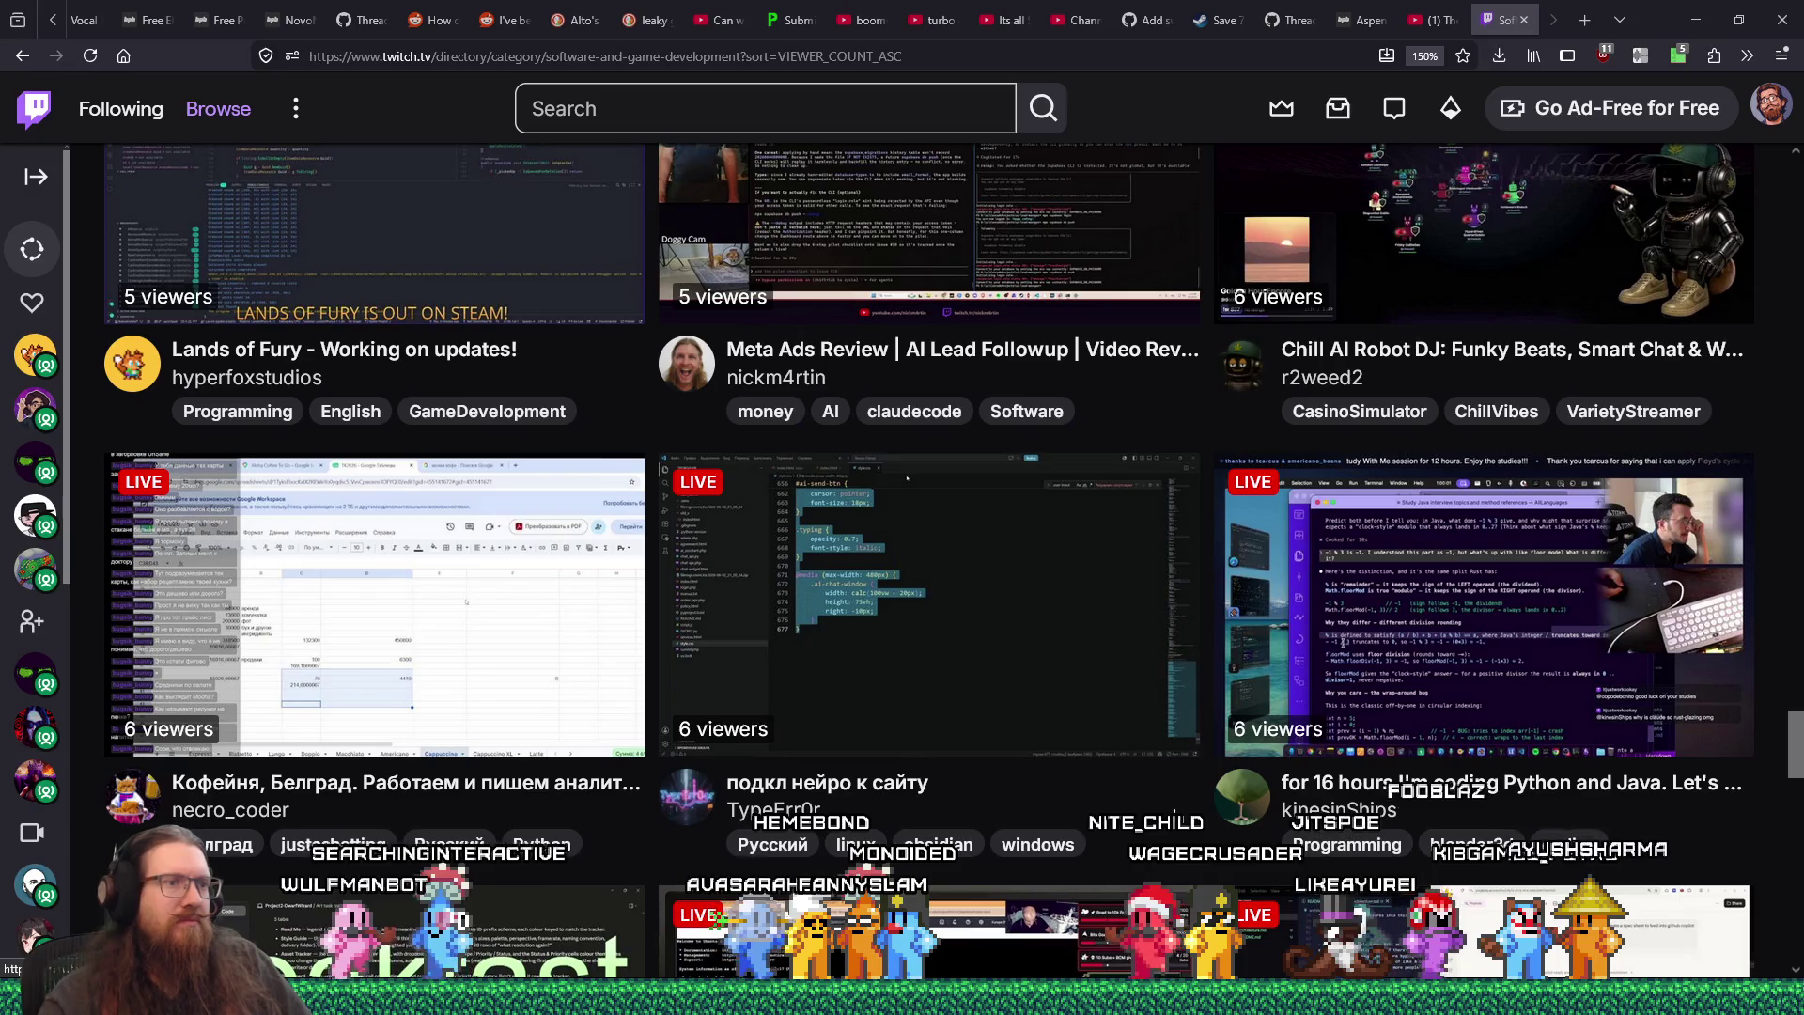
- Open the kinesinShips Python and Java stream in a background tab and switch to it
scroll(1179, 813, "down", 3)
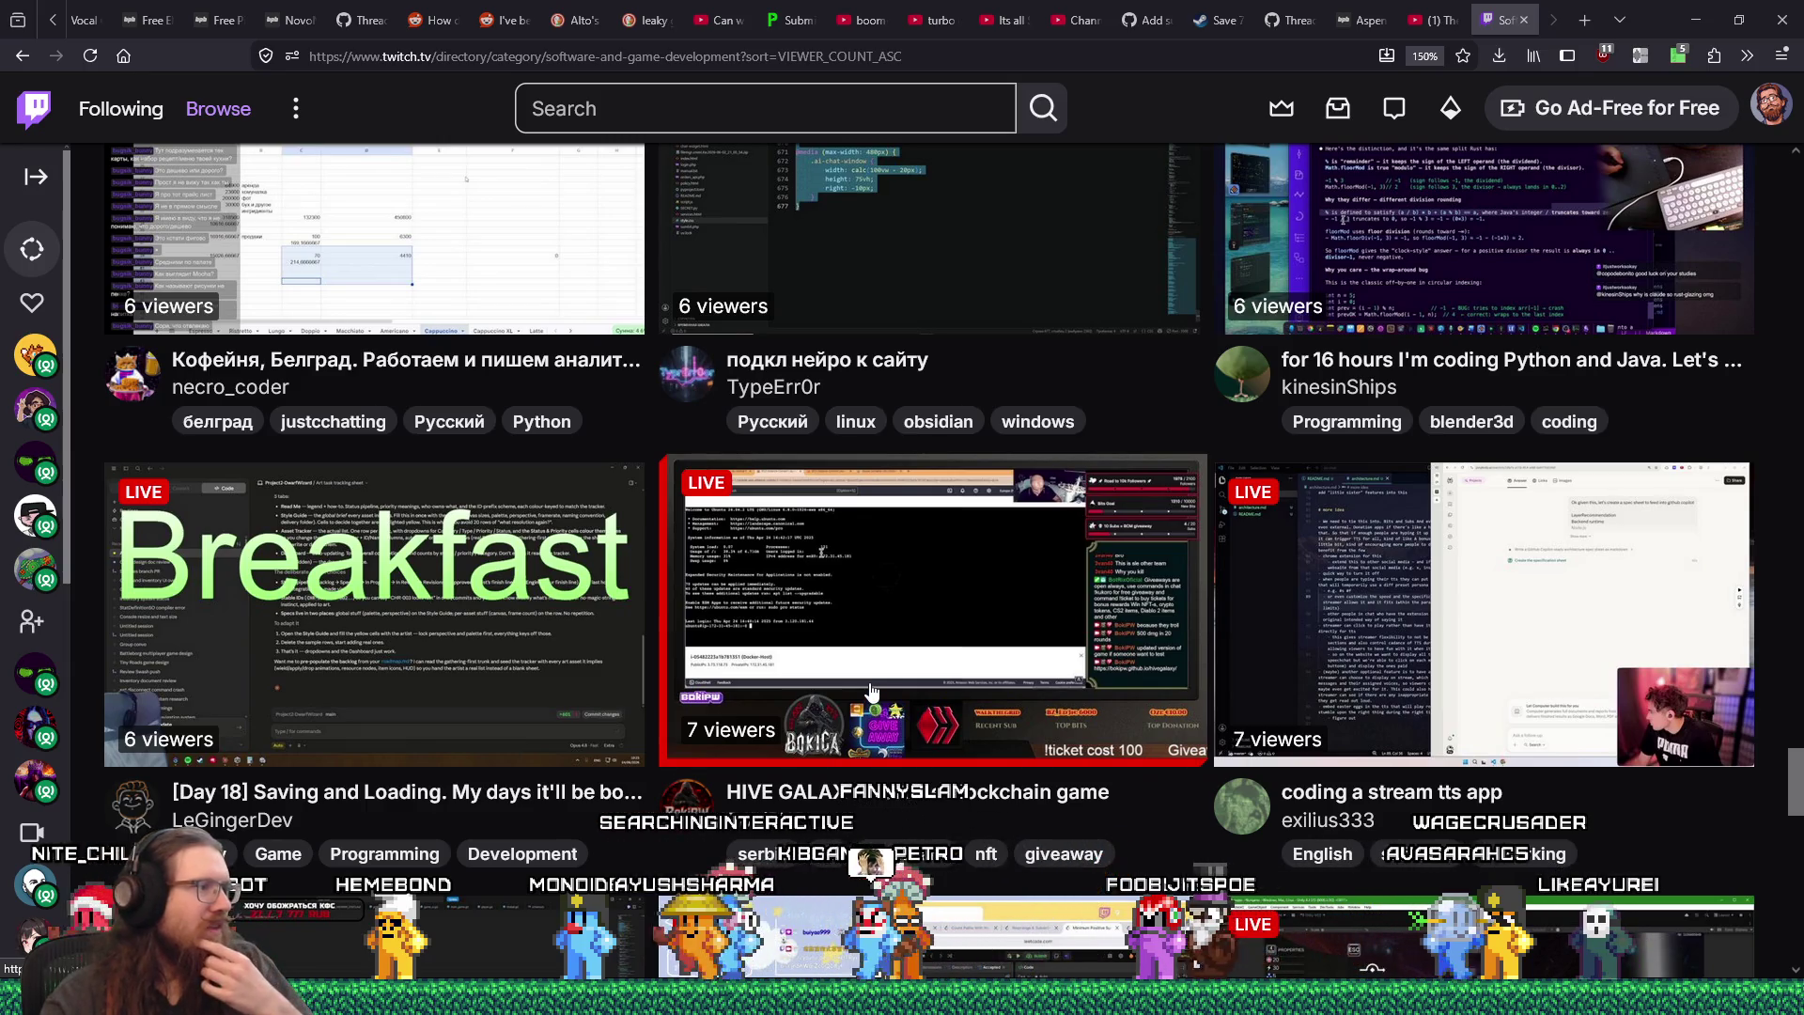
scroll(872, 674, "up", 2)
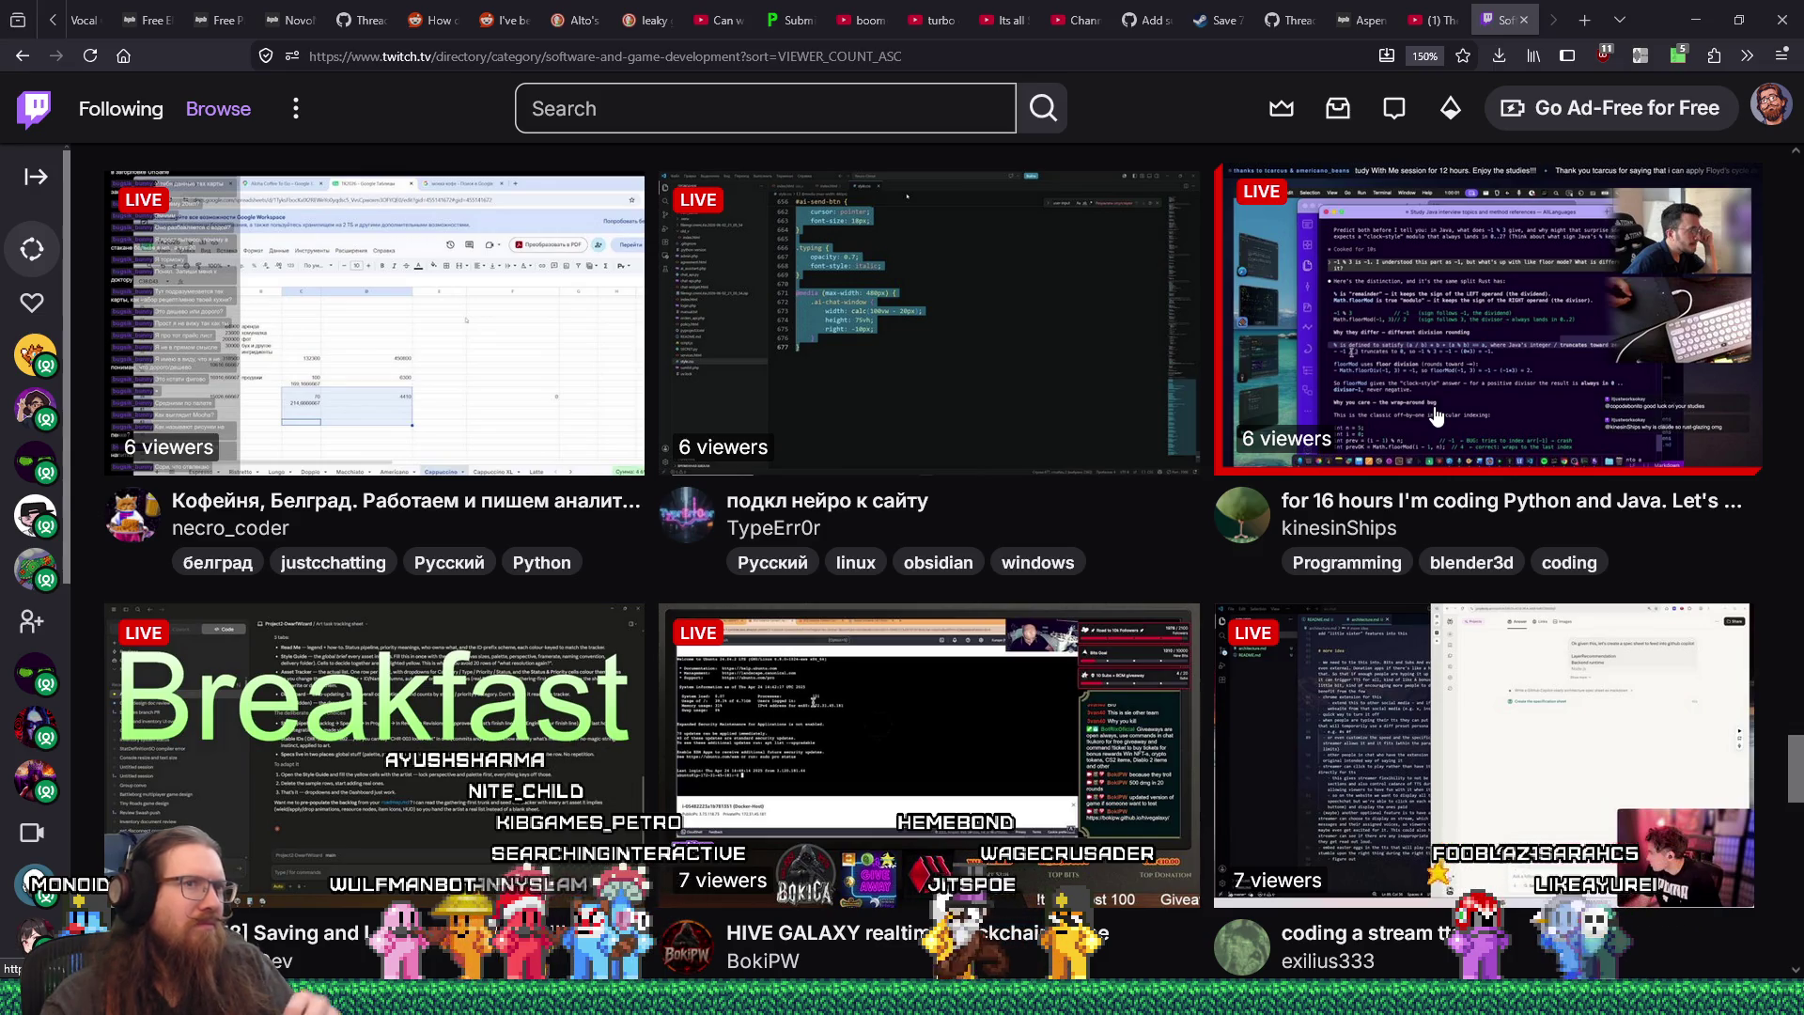
middle_click(1435, 416)
scroll(1435, 416, "up", 3)
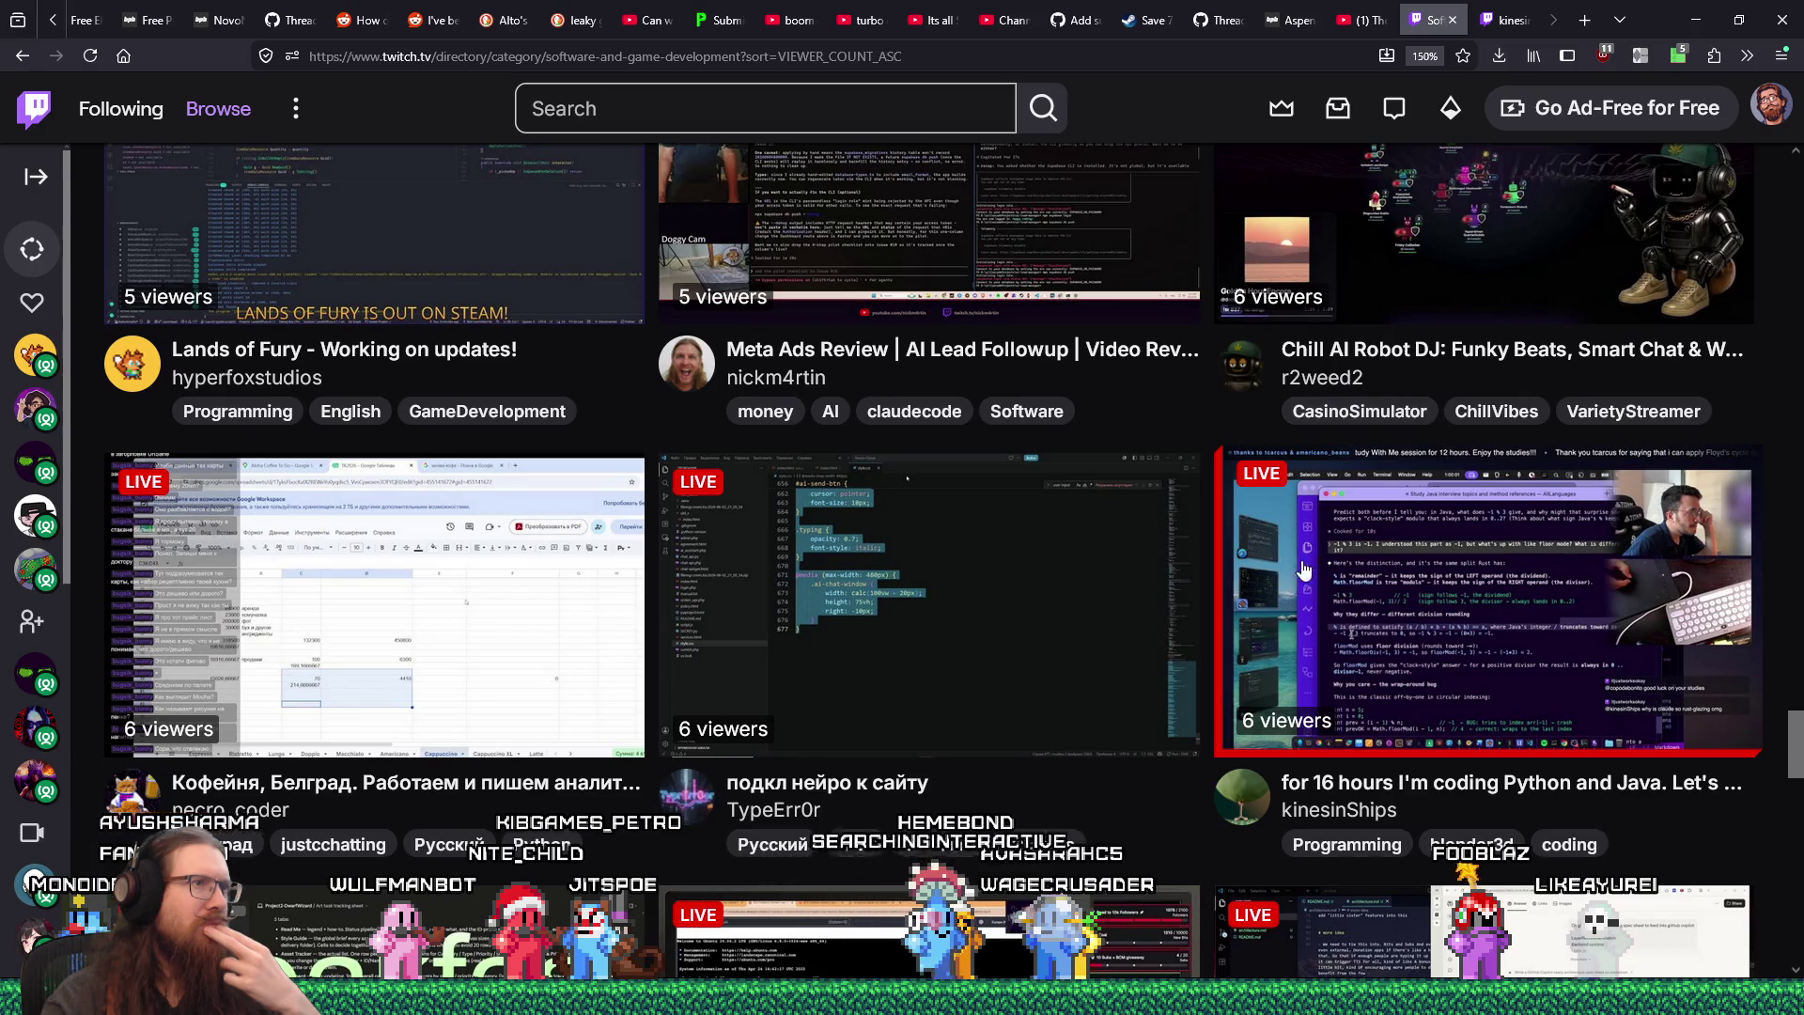
scroll(1136, 582, "up", 2)
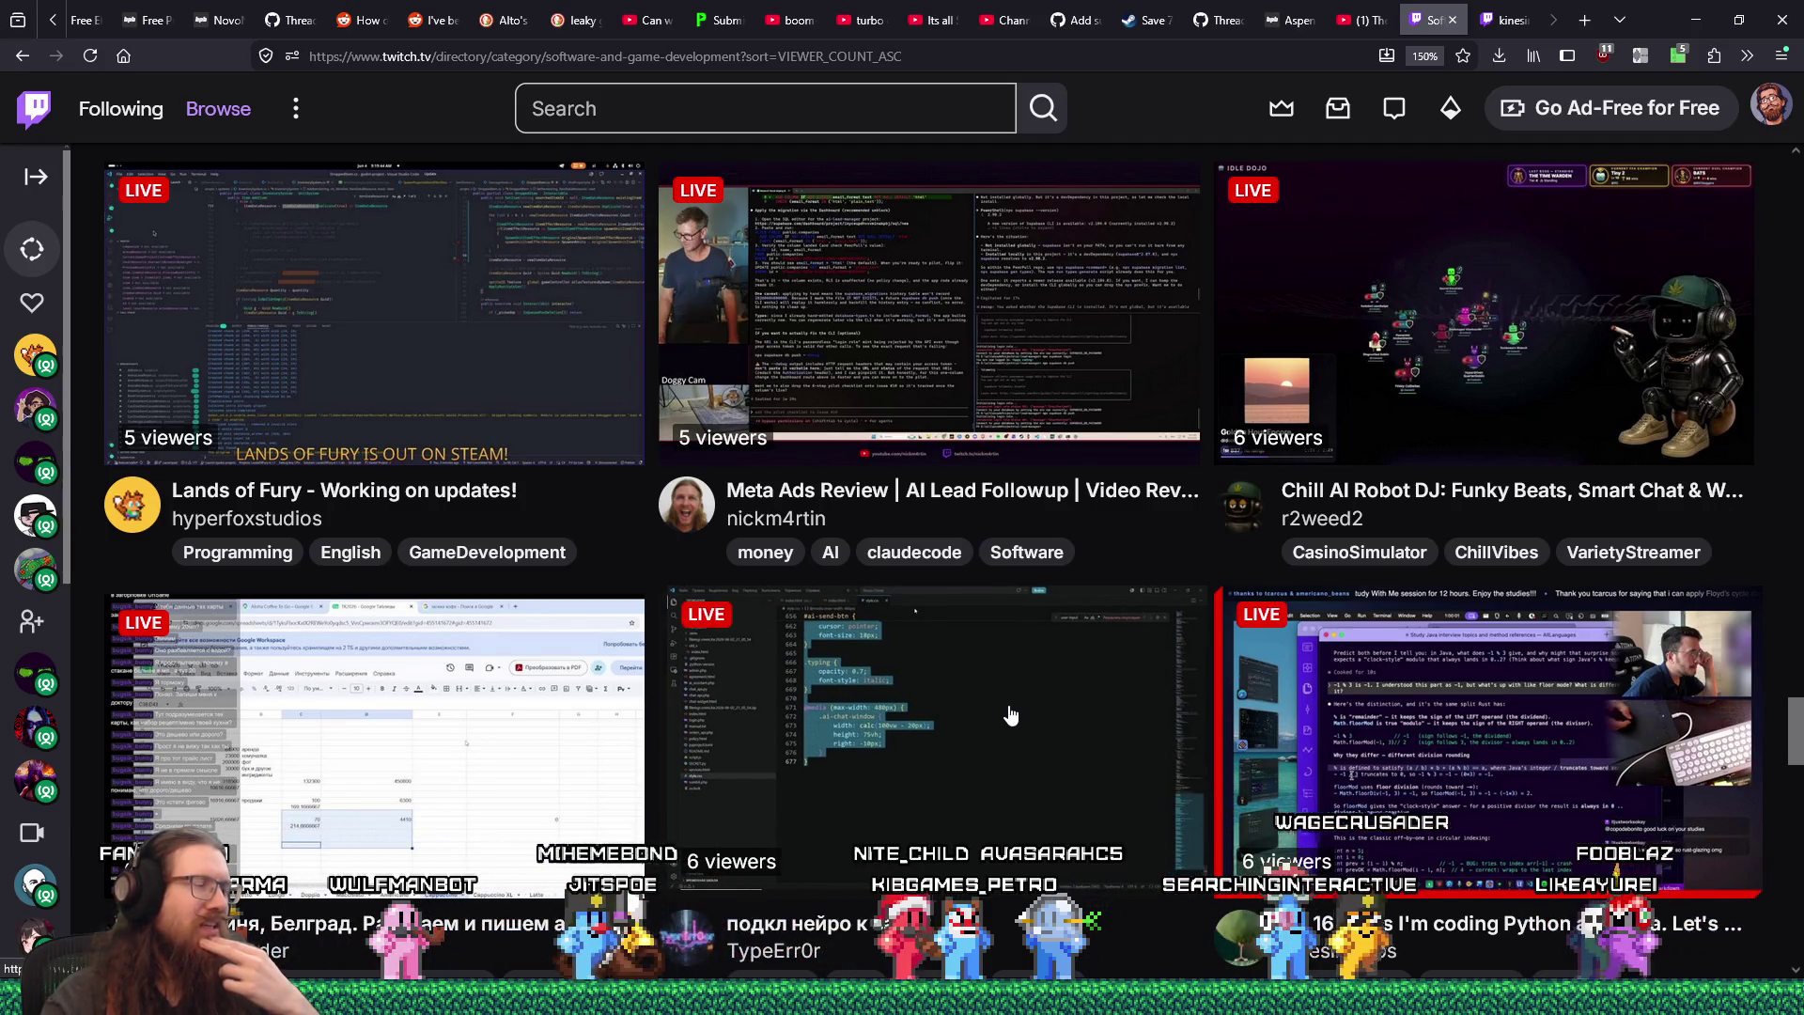
scroll(1010, 714, "up", 3)
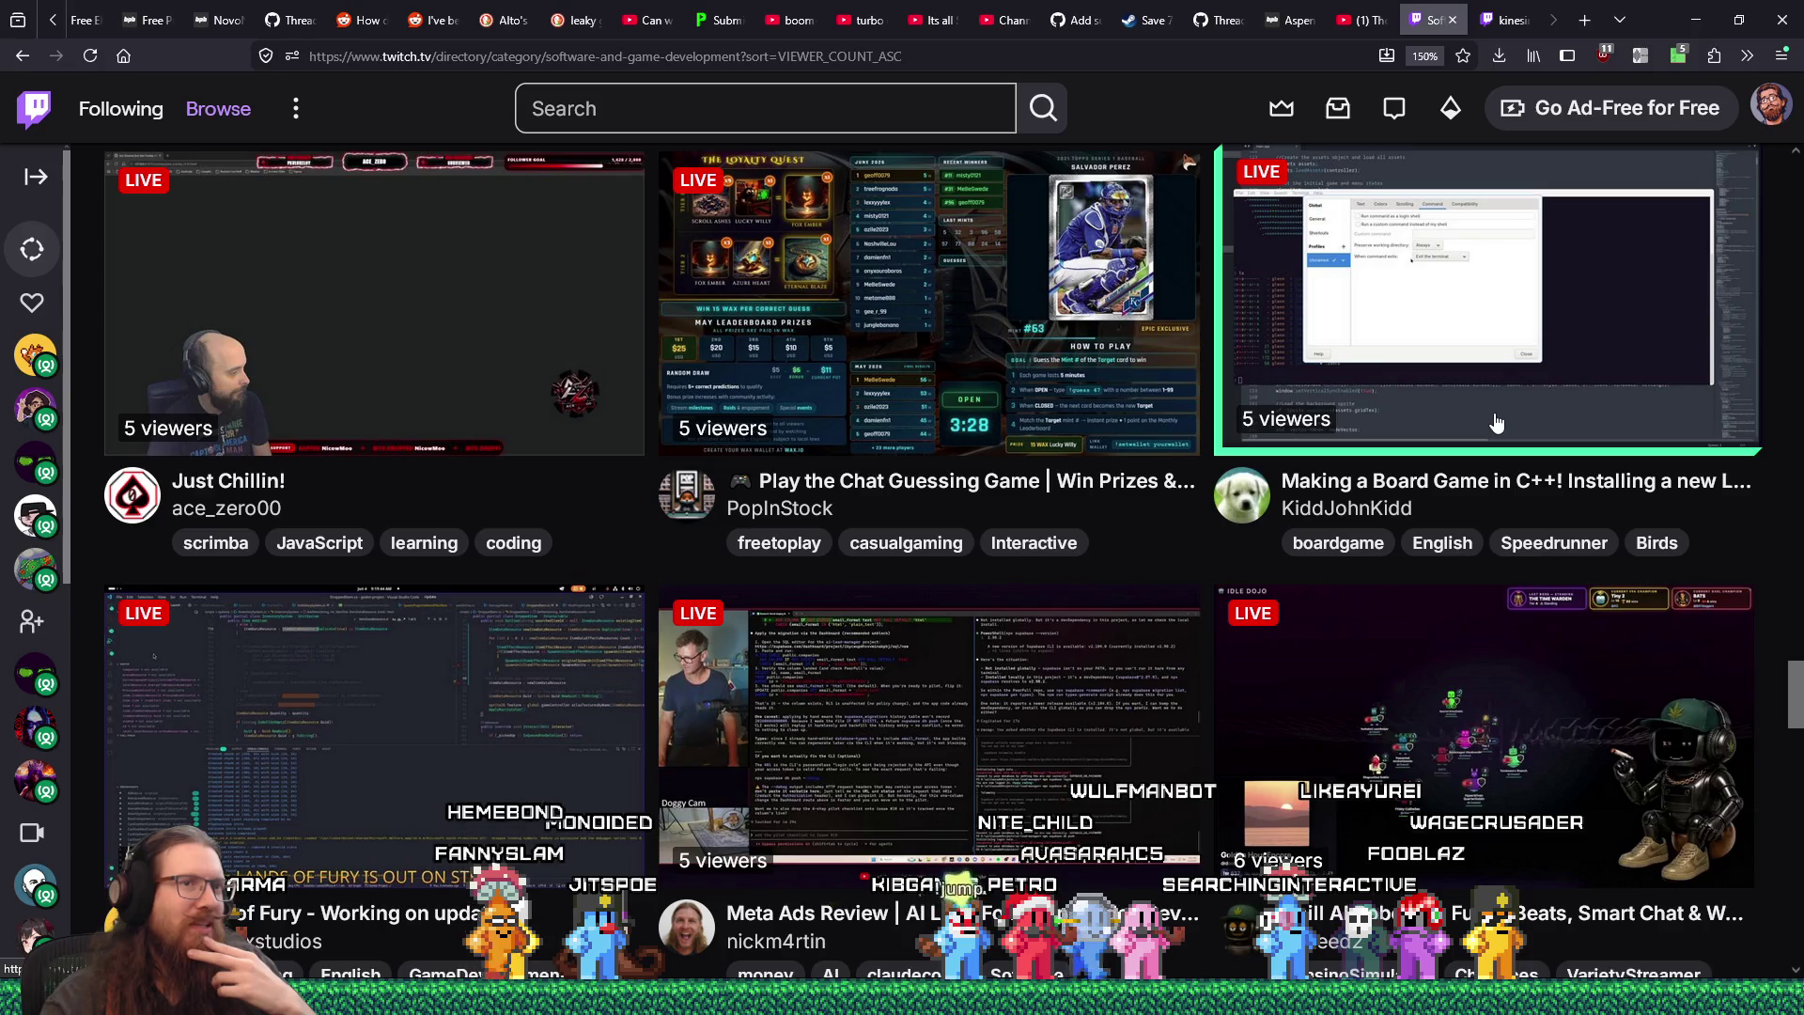
scroll(1498, 423, "down", 8)
left_click(1427, 17)
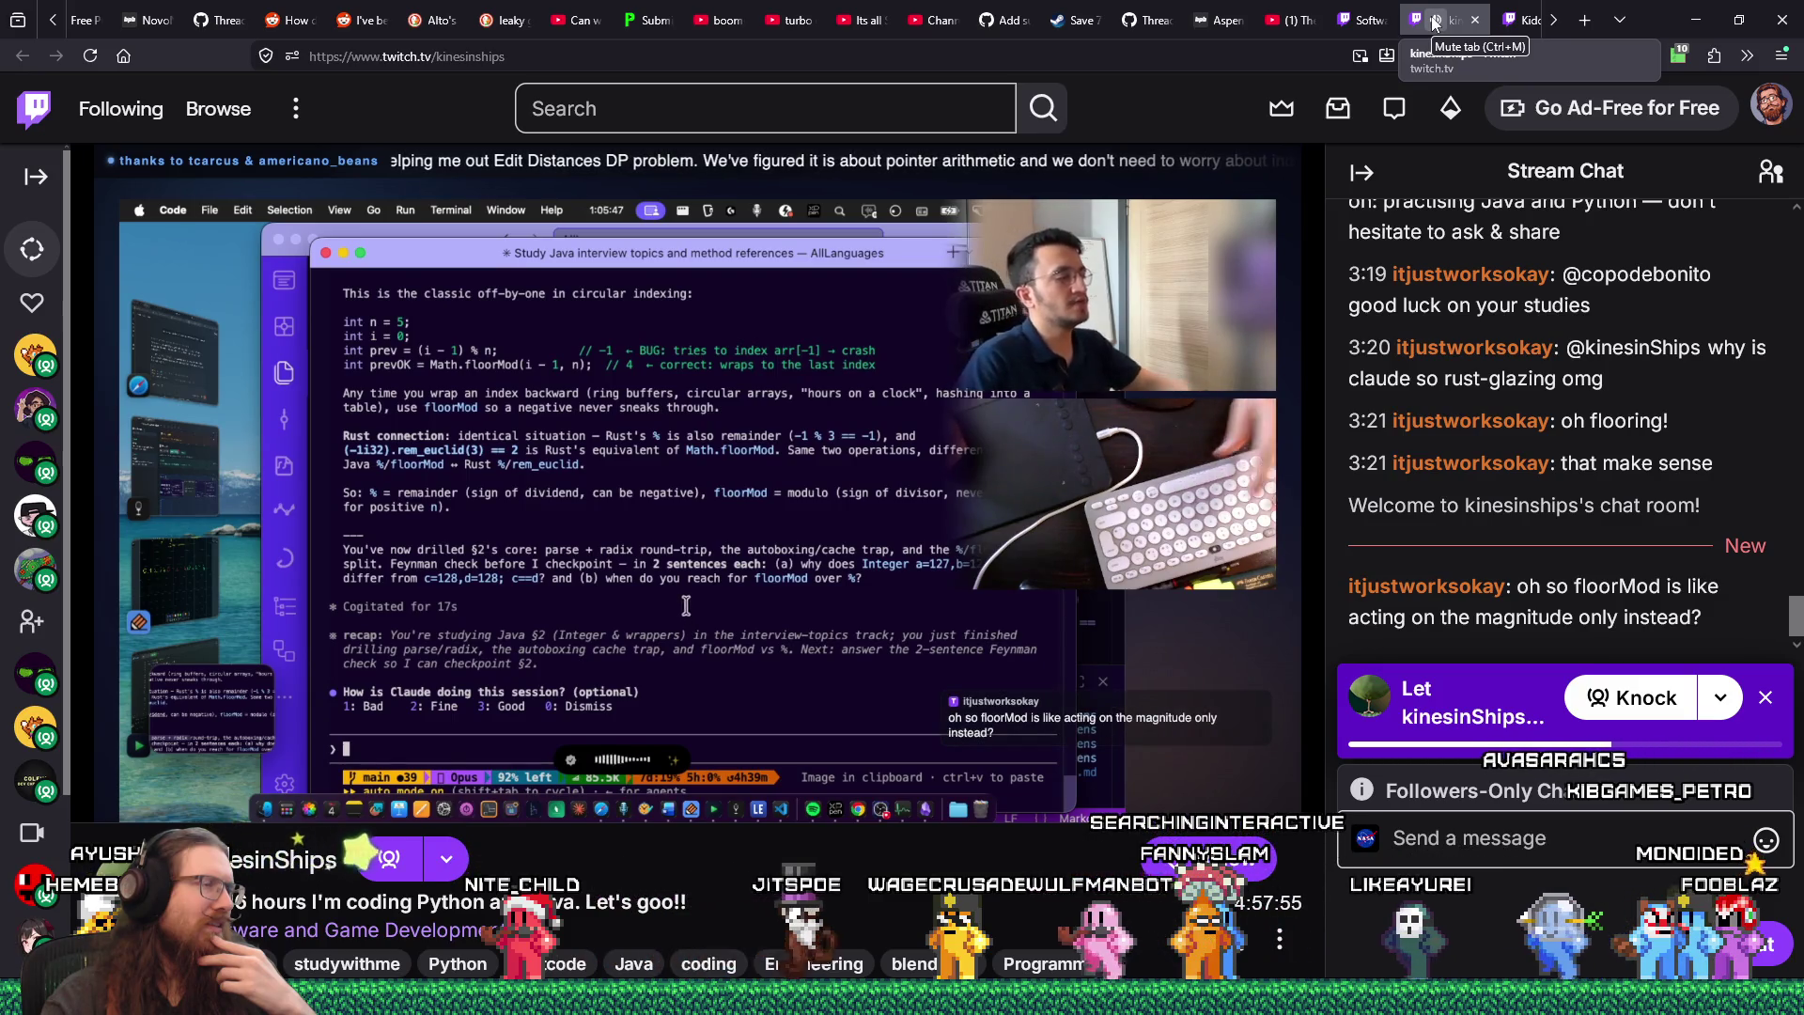
- View the KiddJohnKidd C++ stream, then return to kinesinShips and scroll to its channel info
left_click(1518, 20)
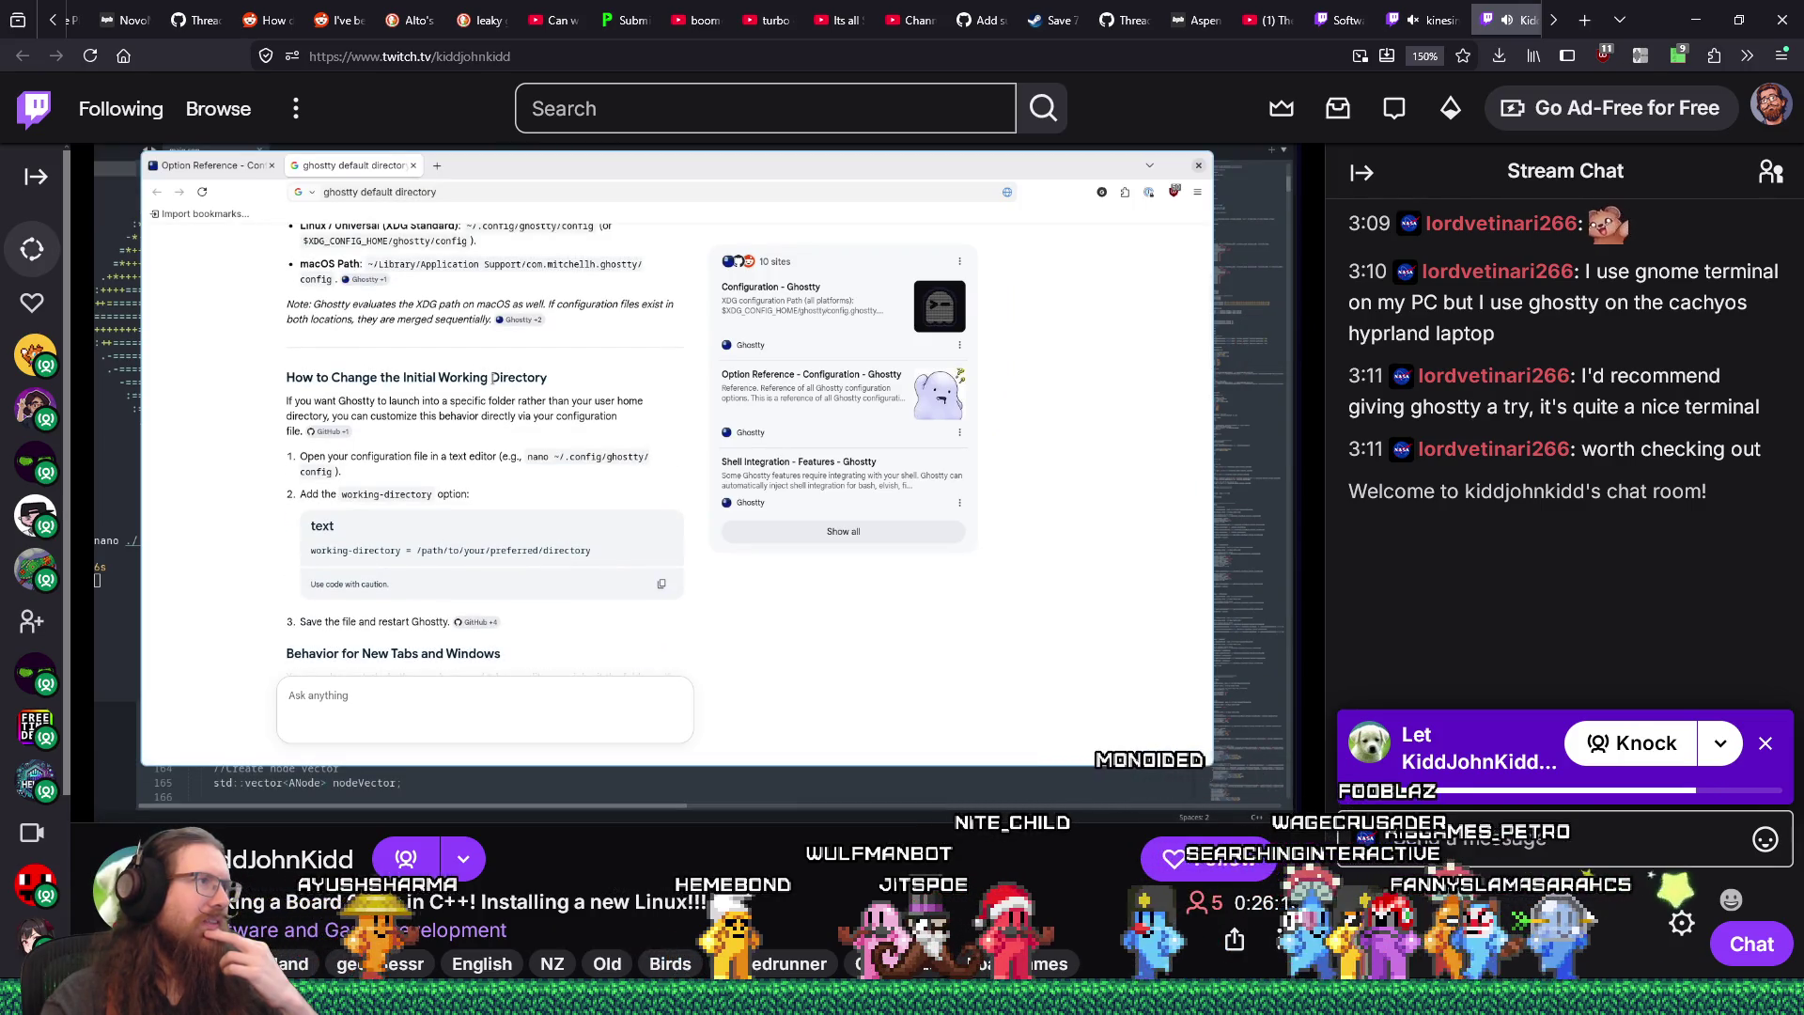
mouse_move(818, 660)
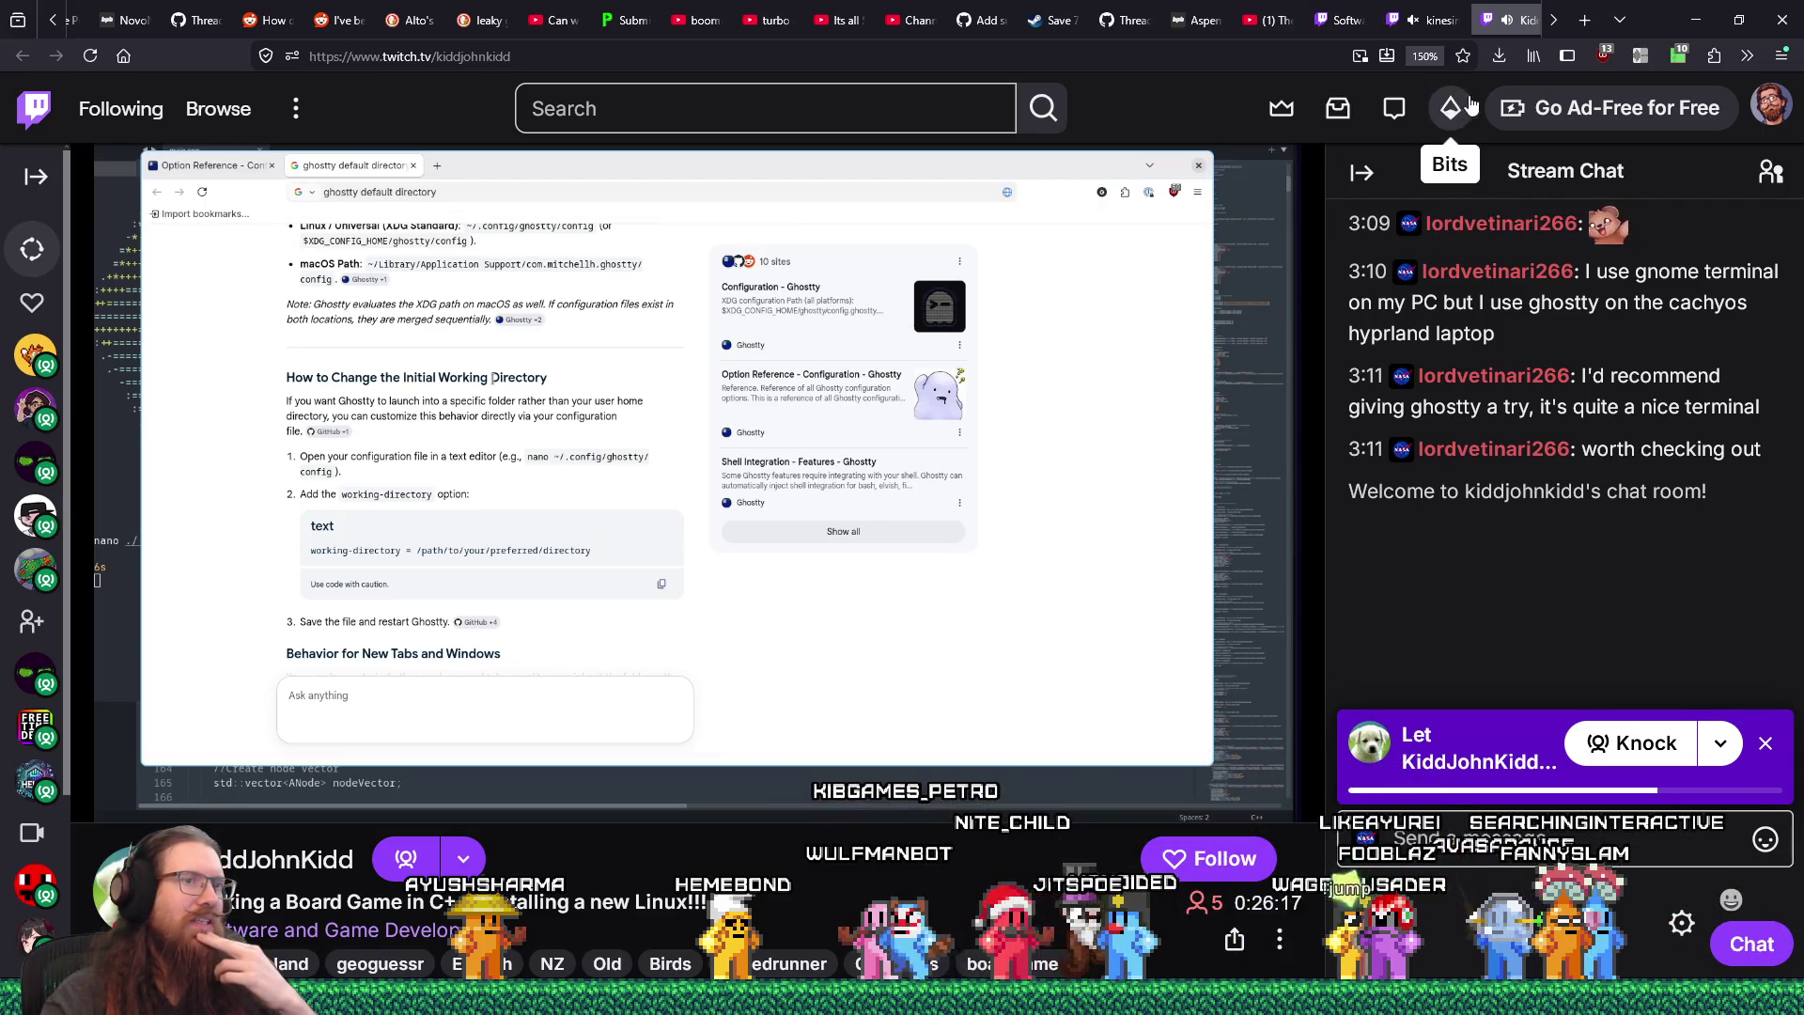
mouse_move(1393, 27)
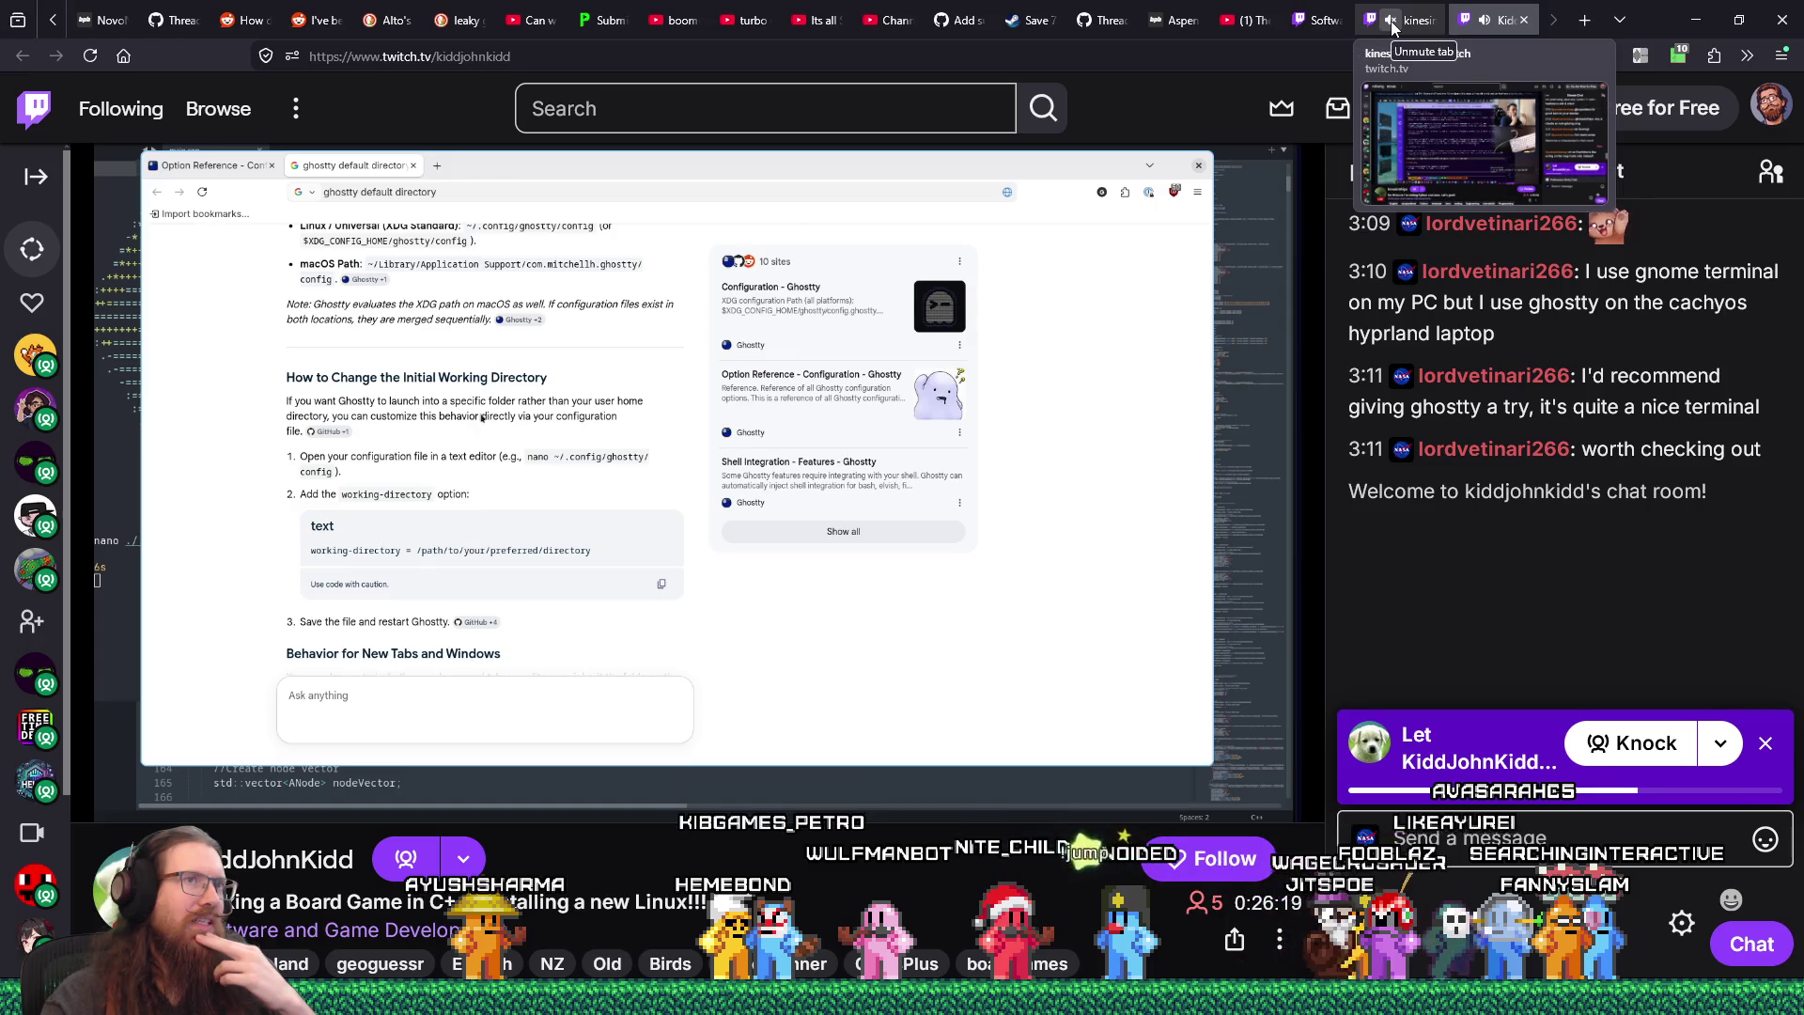
mouse_move(825, 331)
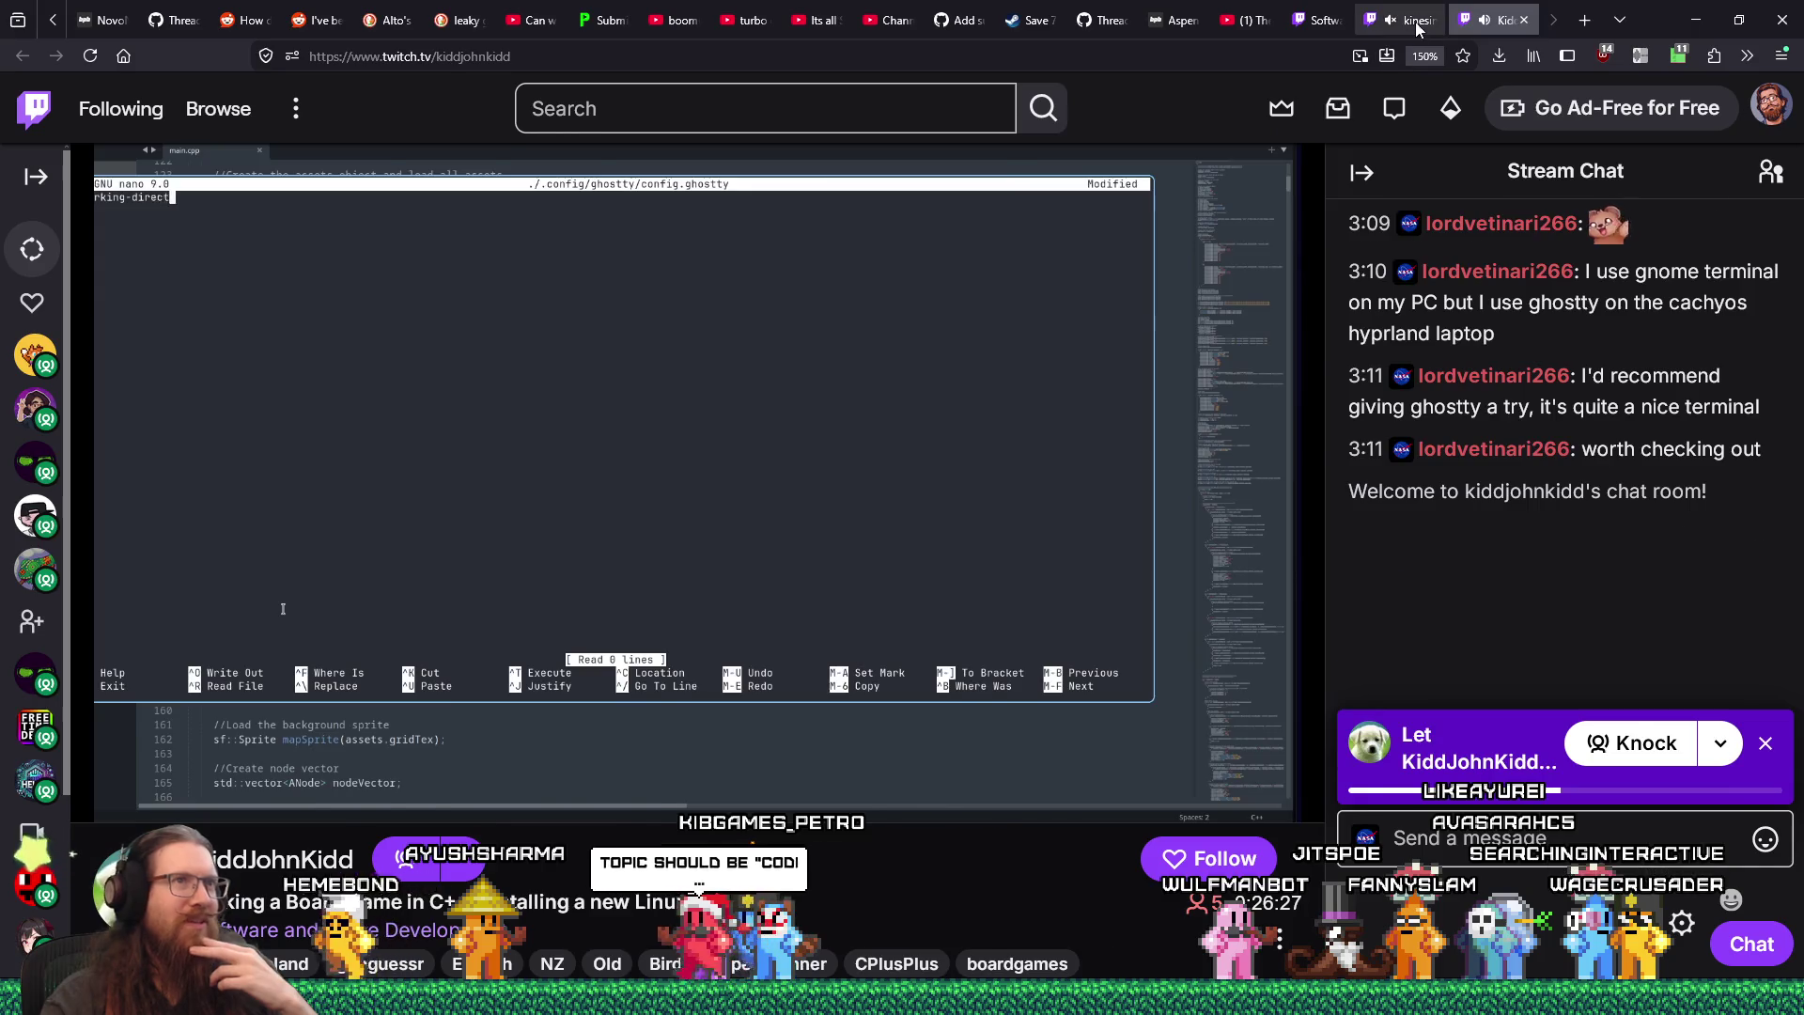
left_click(1415, 20)
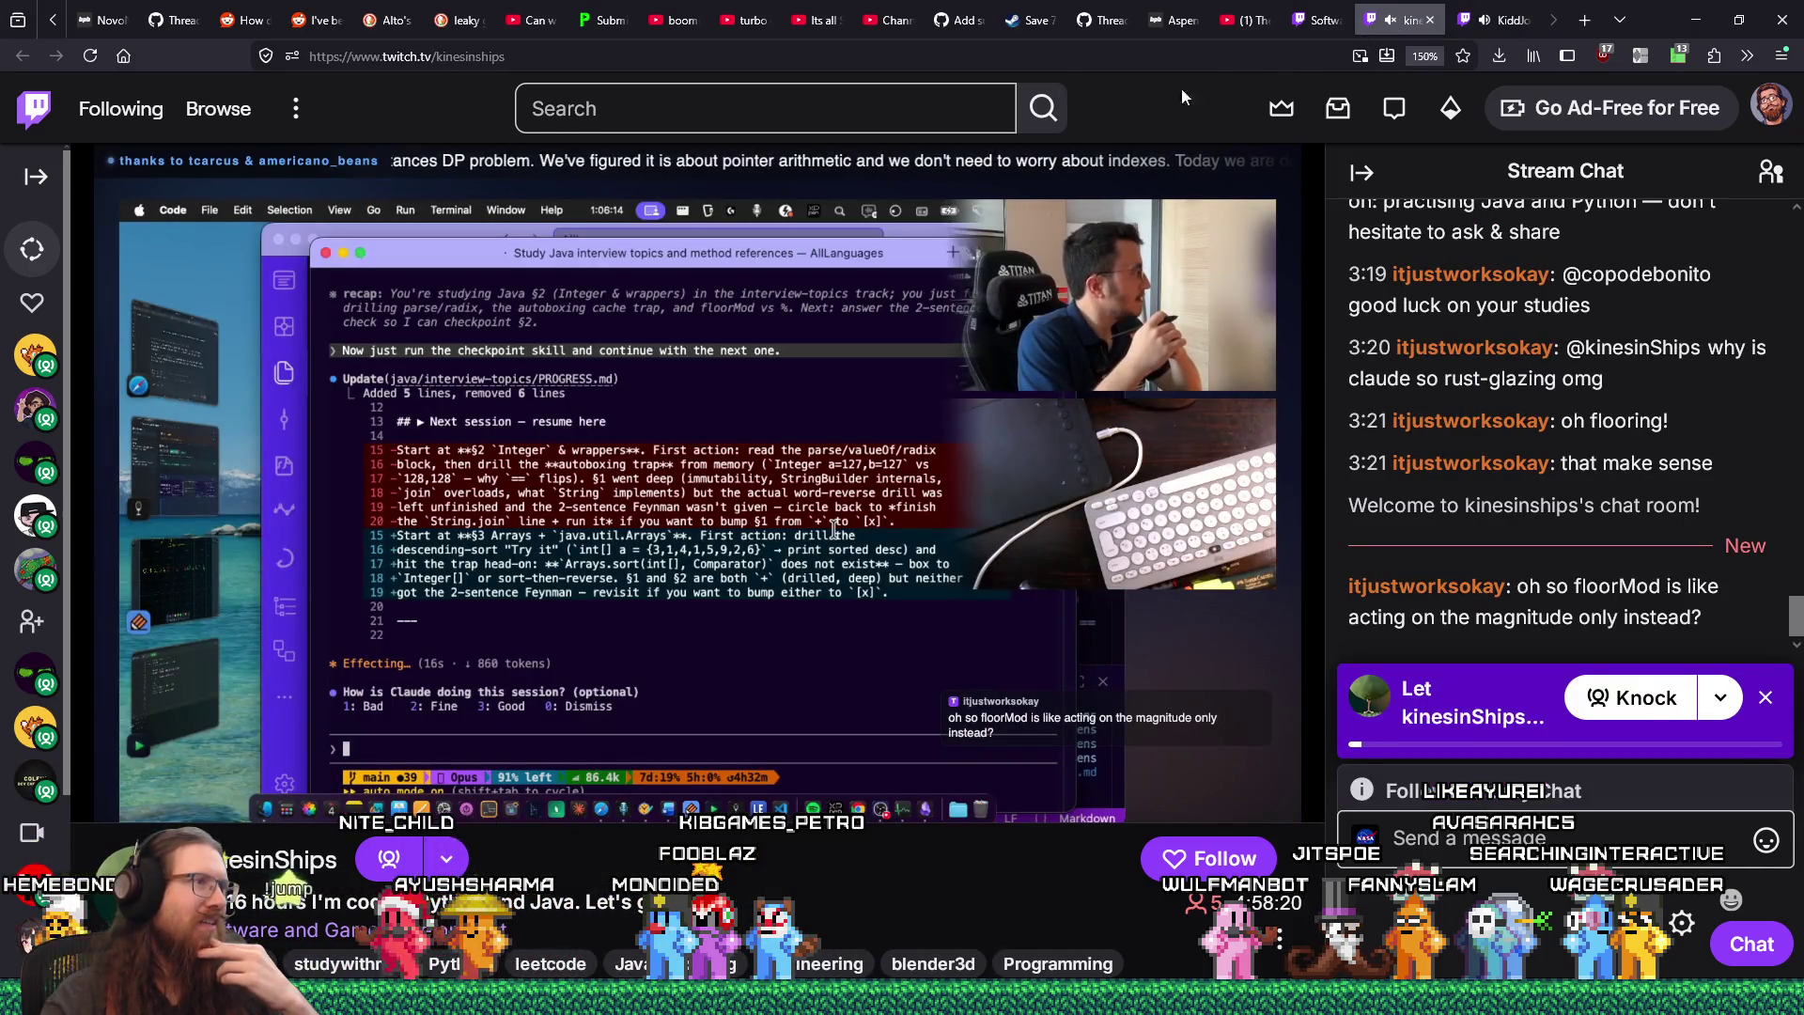
mouse_move(735, 510)
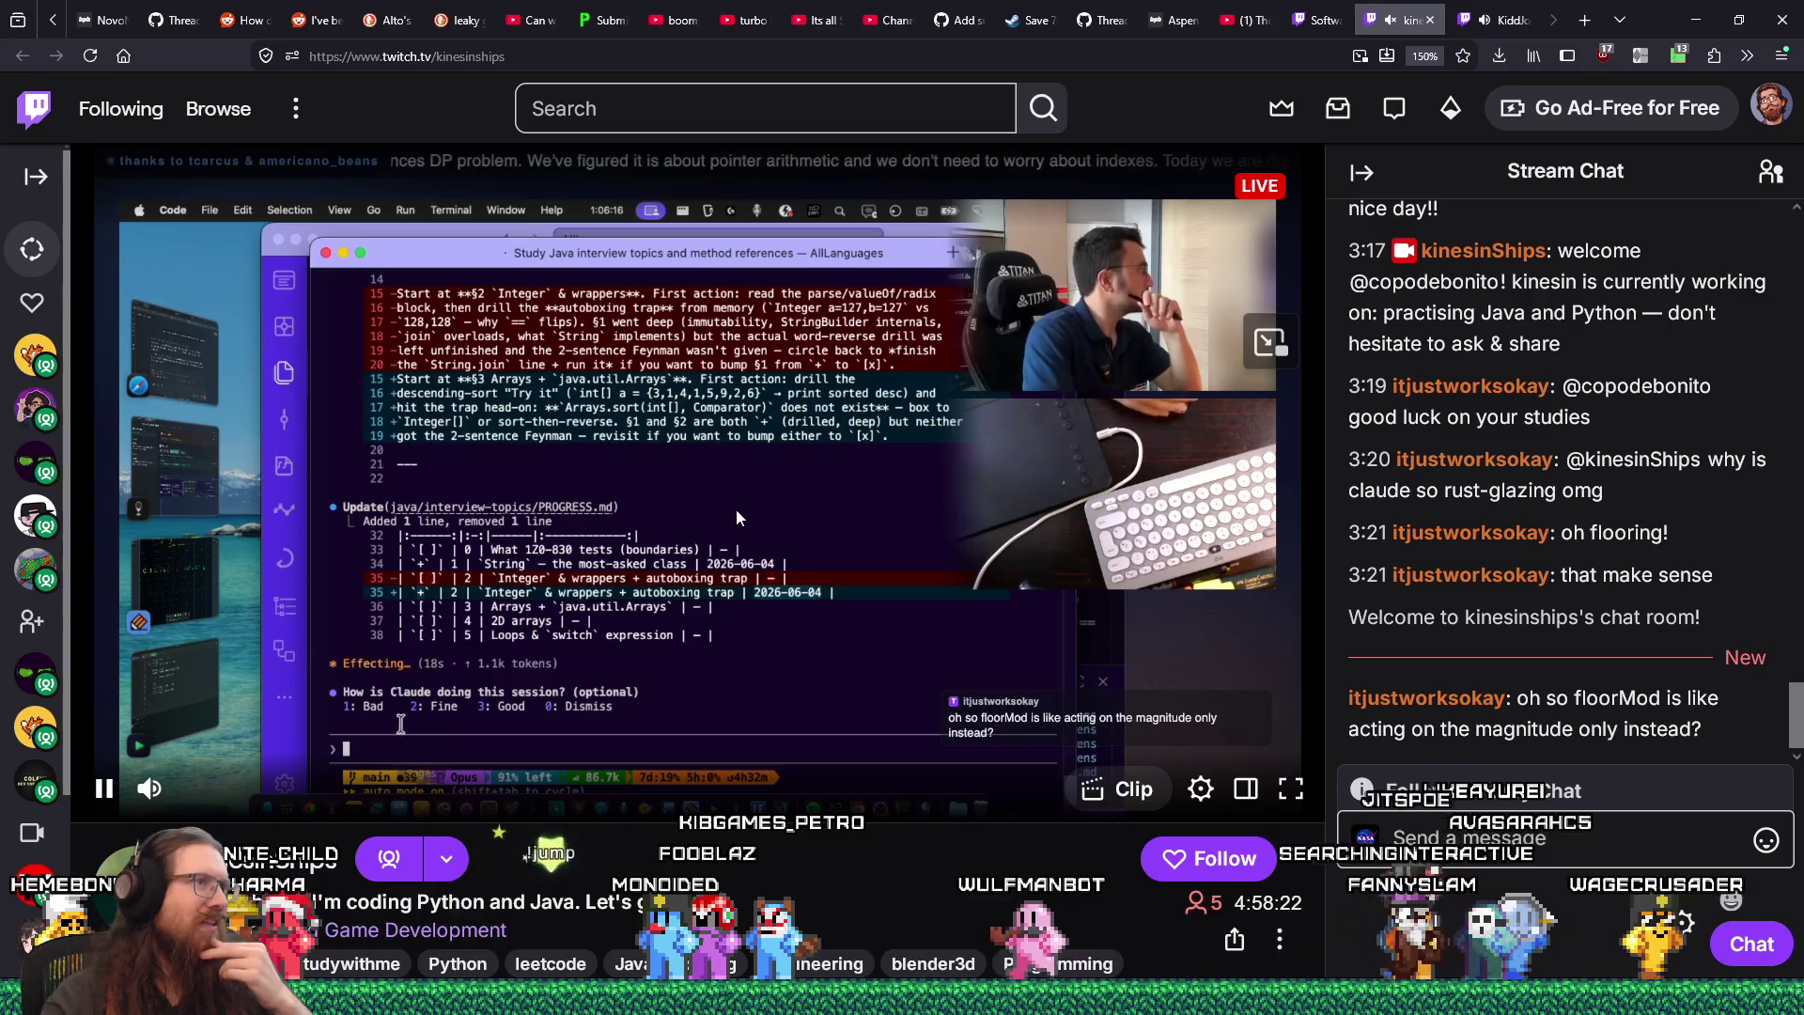
scroll(738, 507, "down", 2)
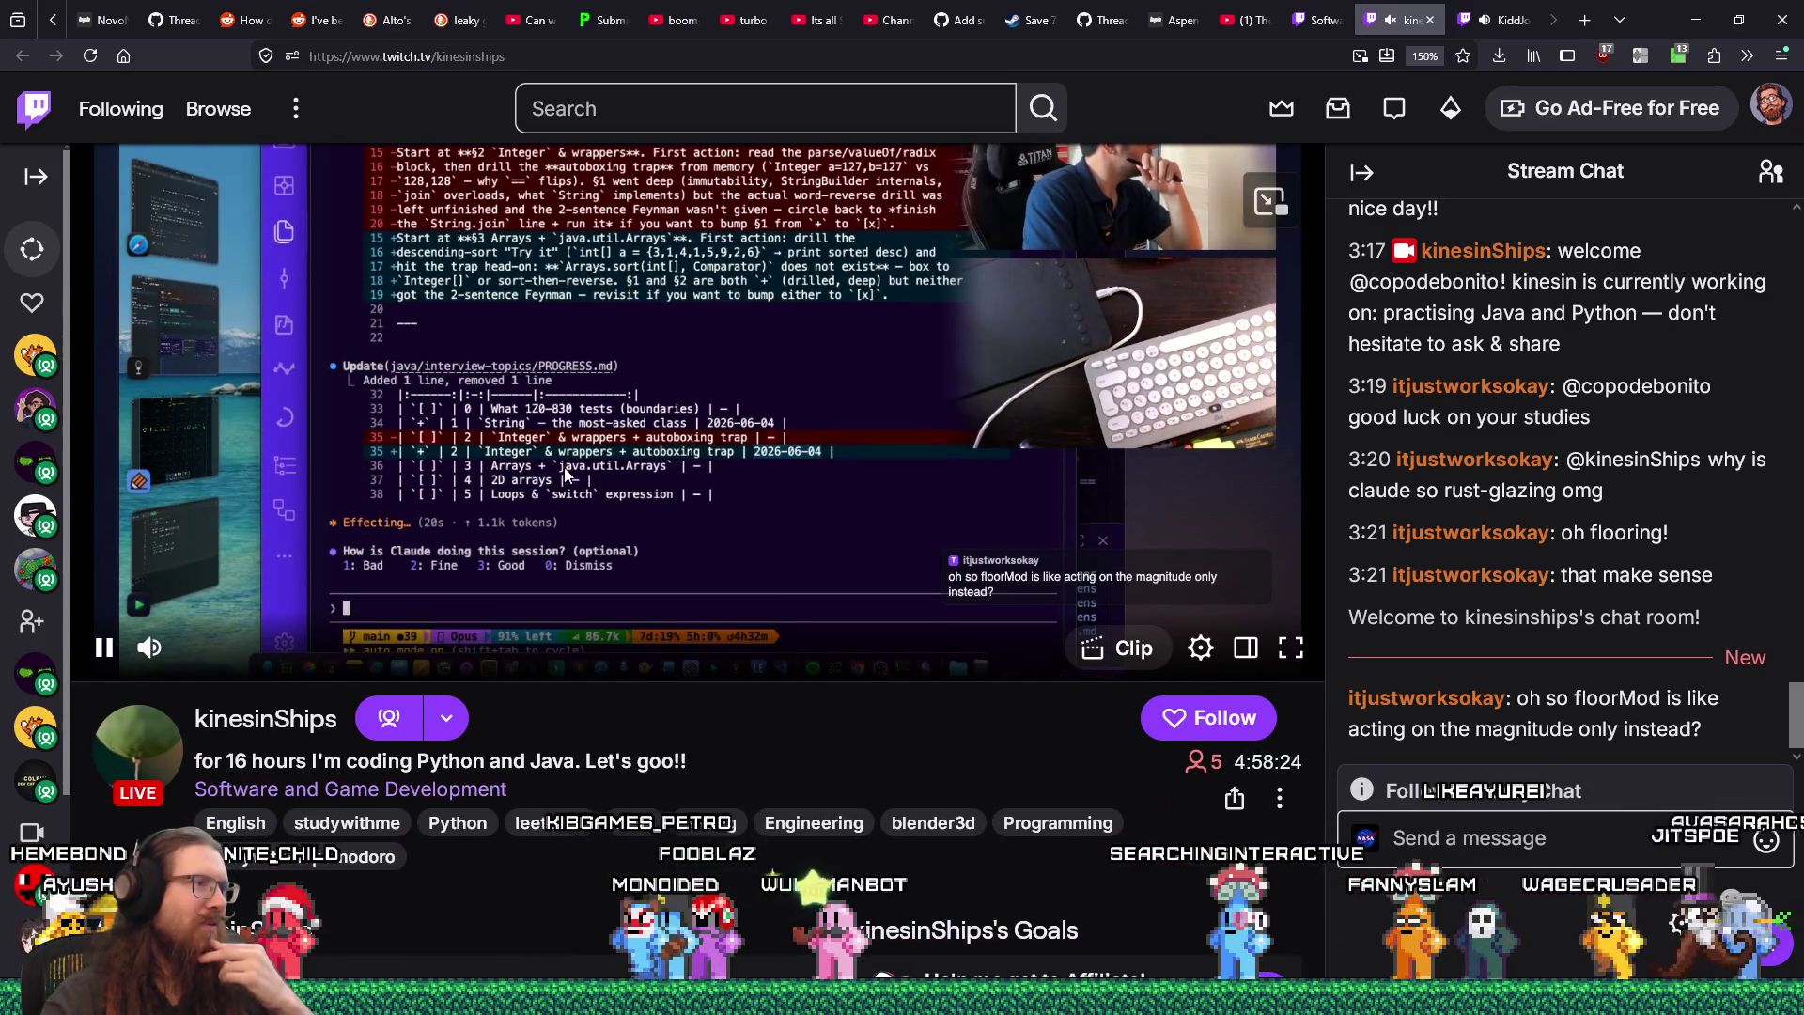
- Check recent_raids.txt in Notepad, then close the KiddJohnKidd C++ stream tab in Firefox
left_click(1459, 28)
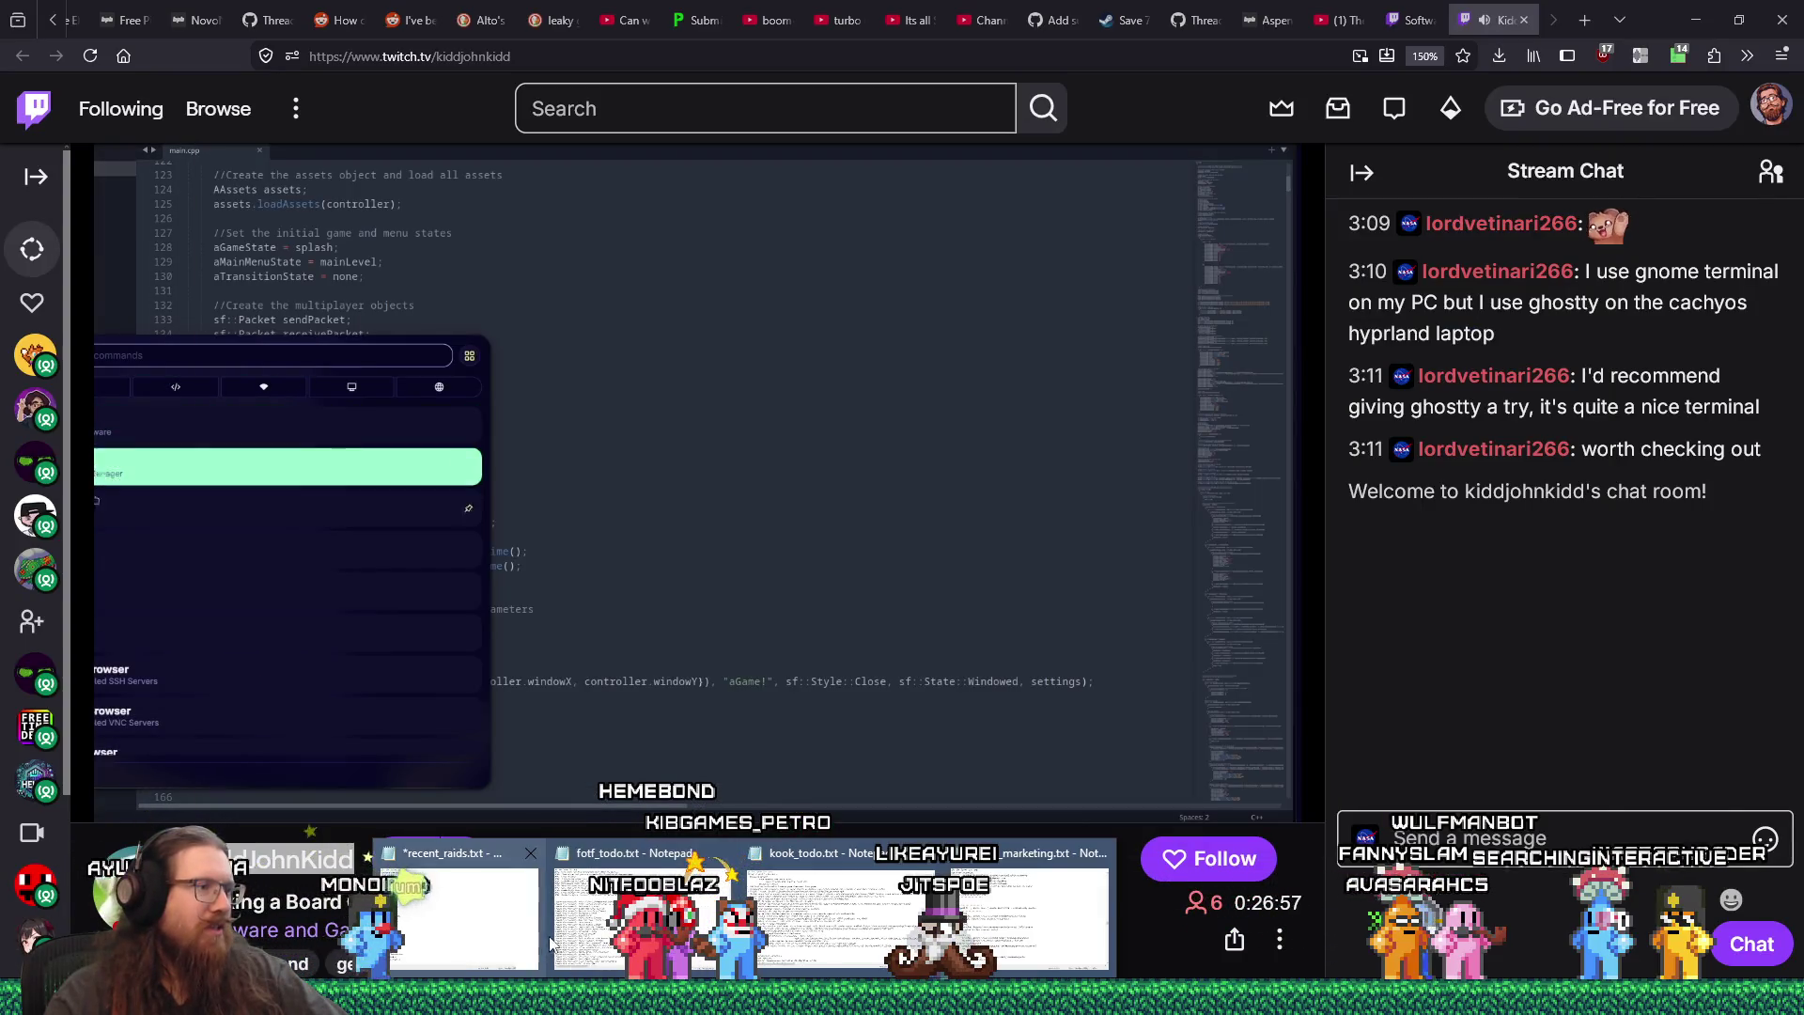
left_click(458, 916)
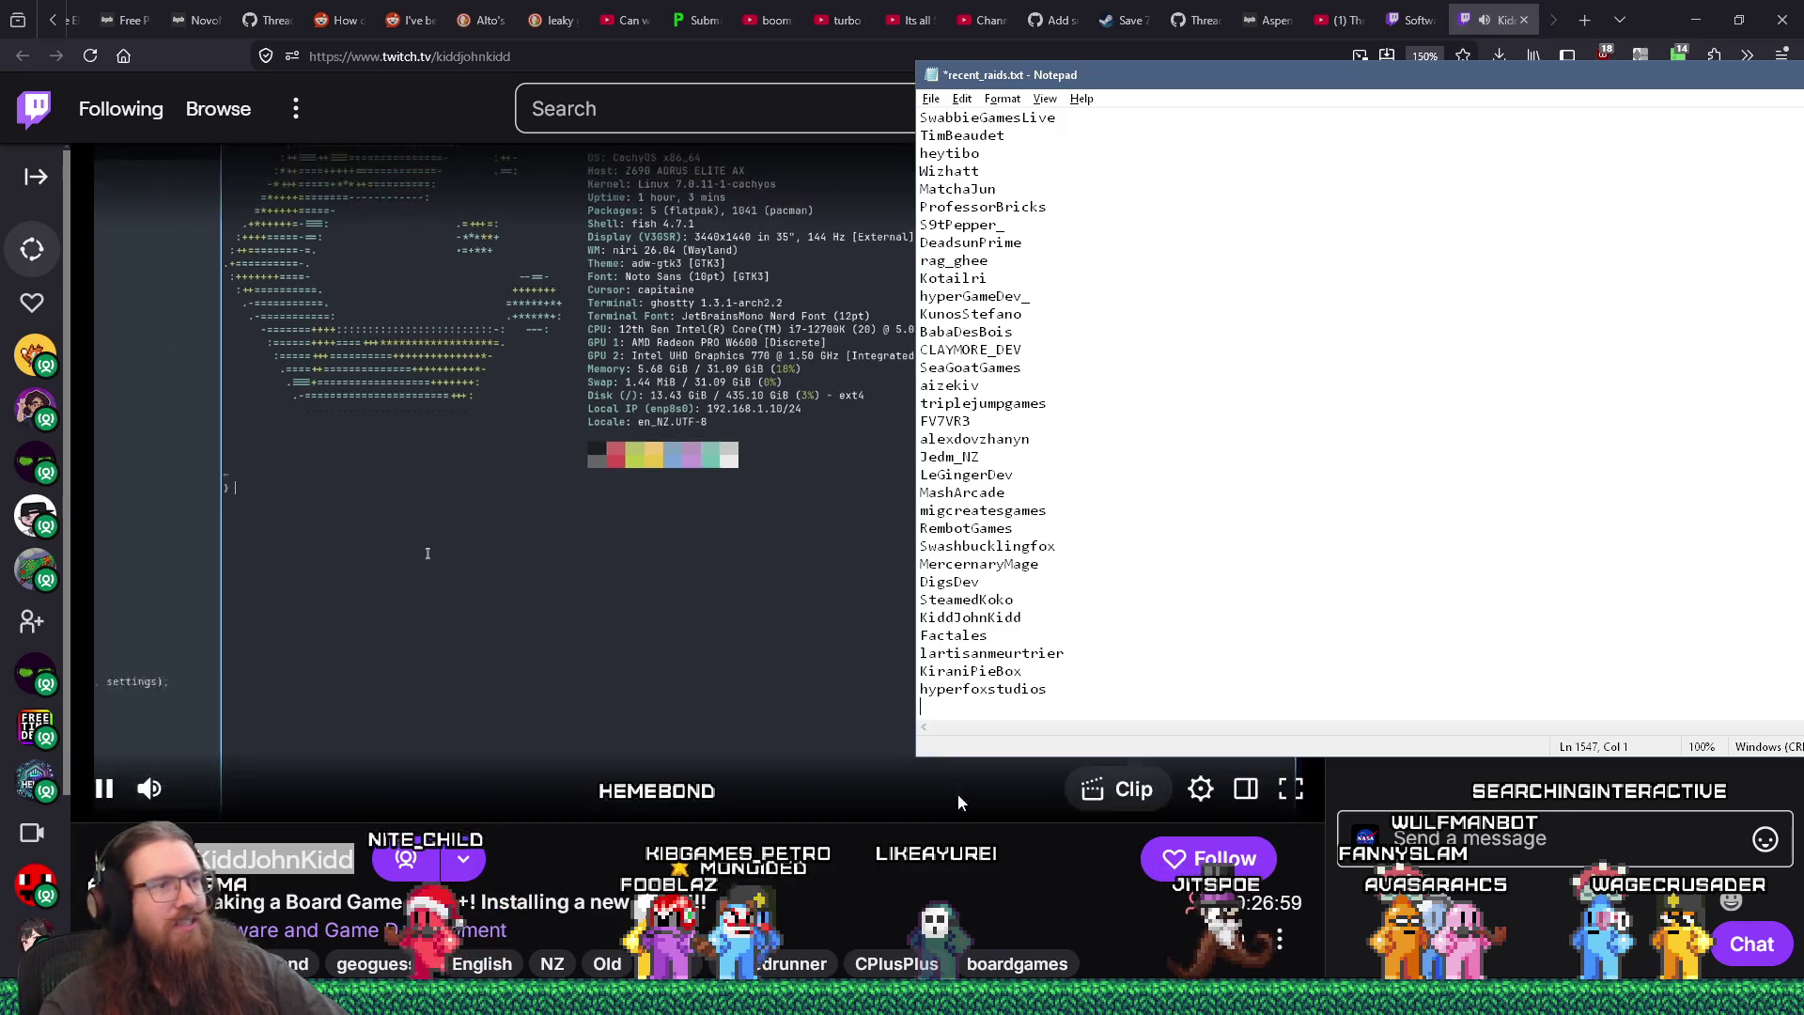
left_click(1520, 25)
left_click(1522, 22)
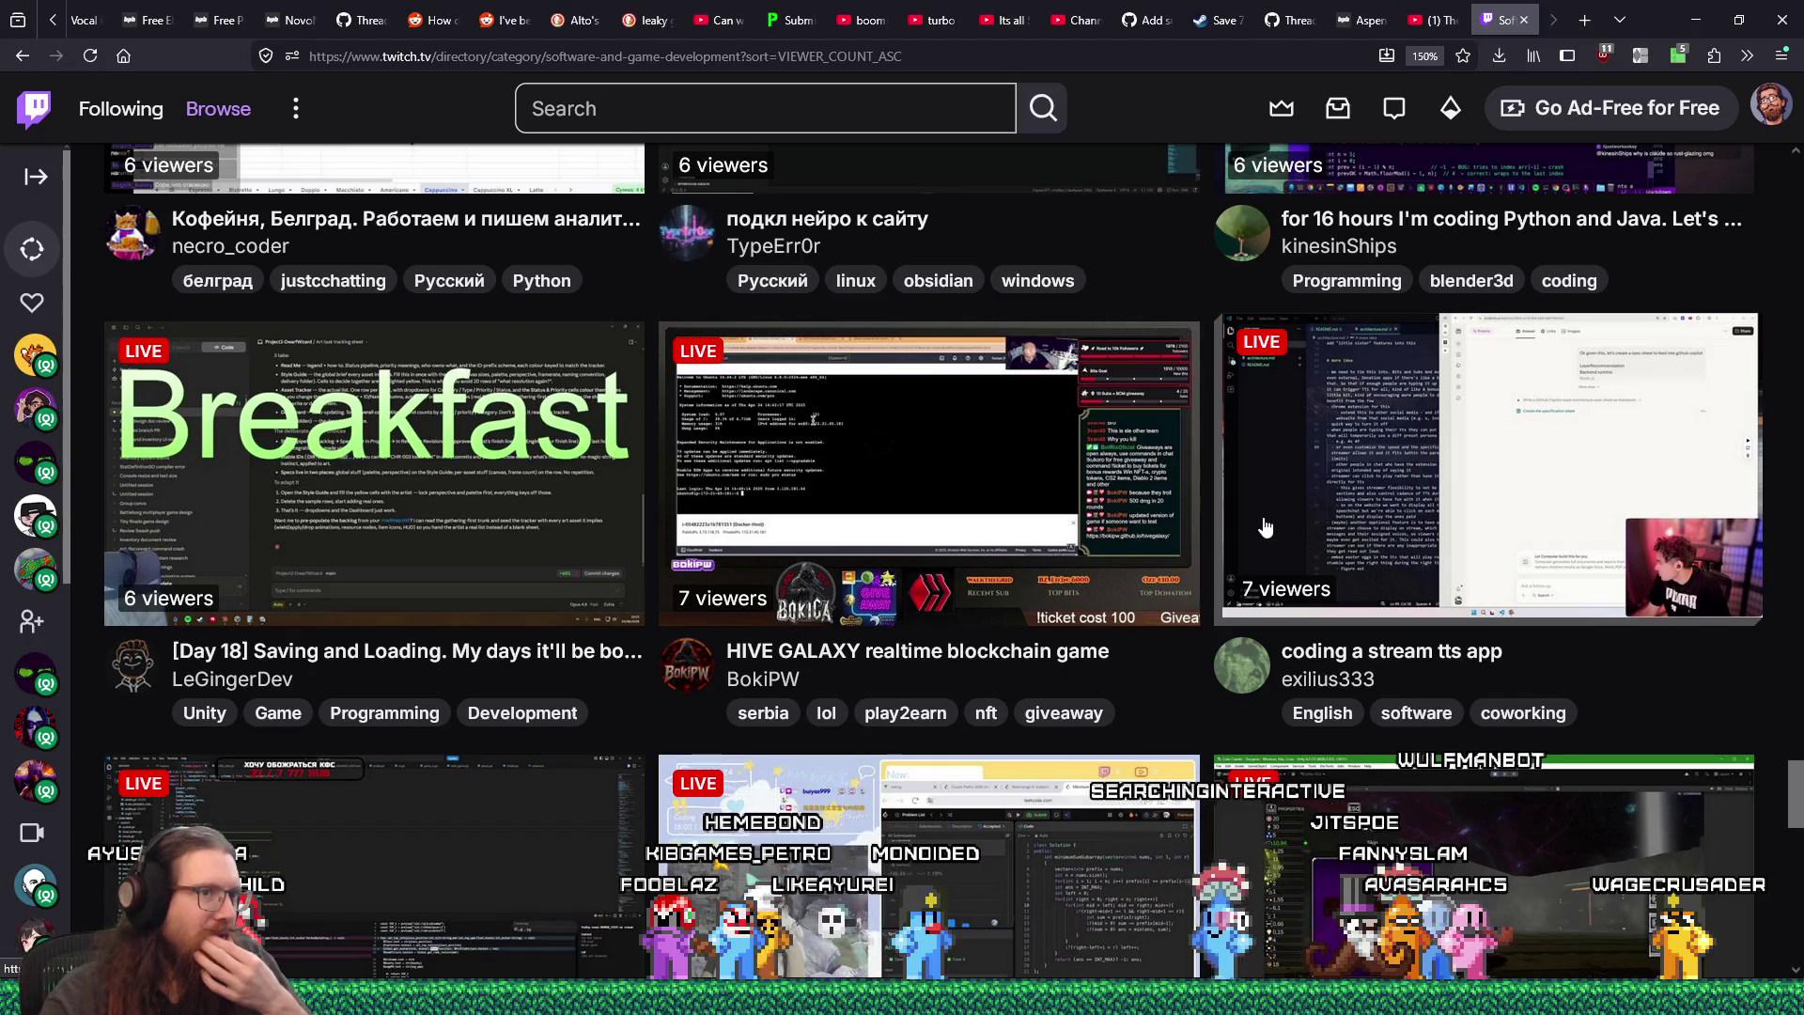
scroll(1266, 526, "up", 5)
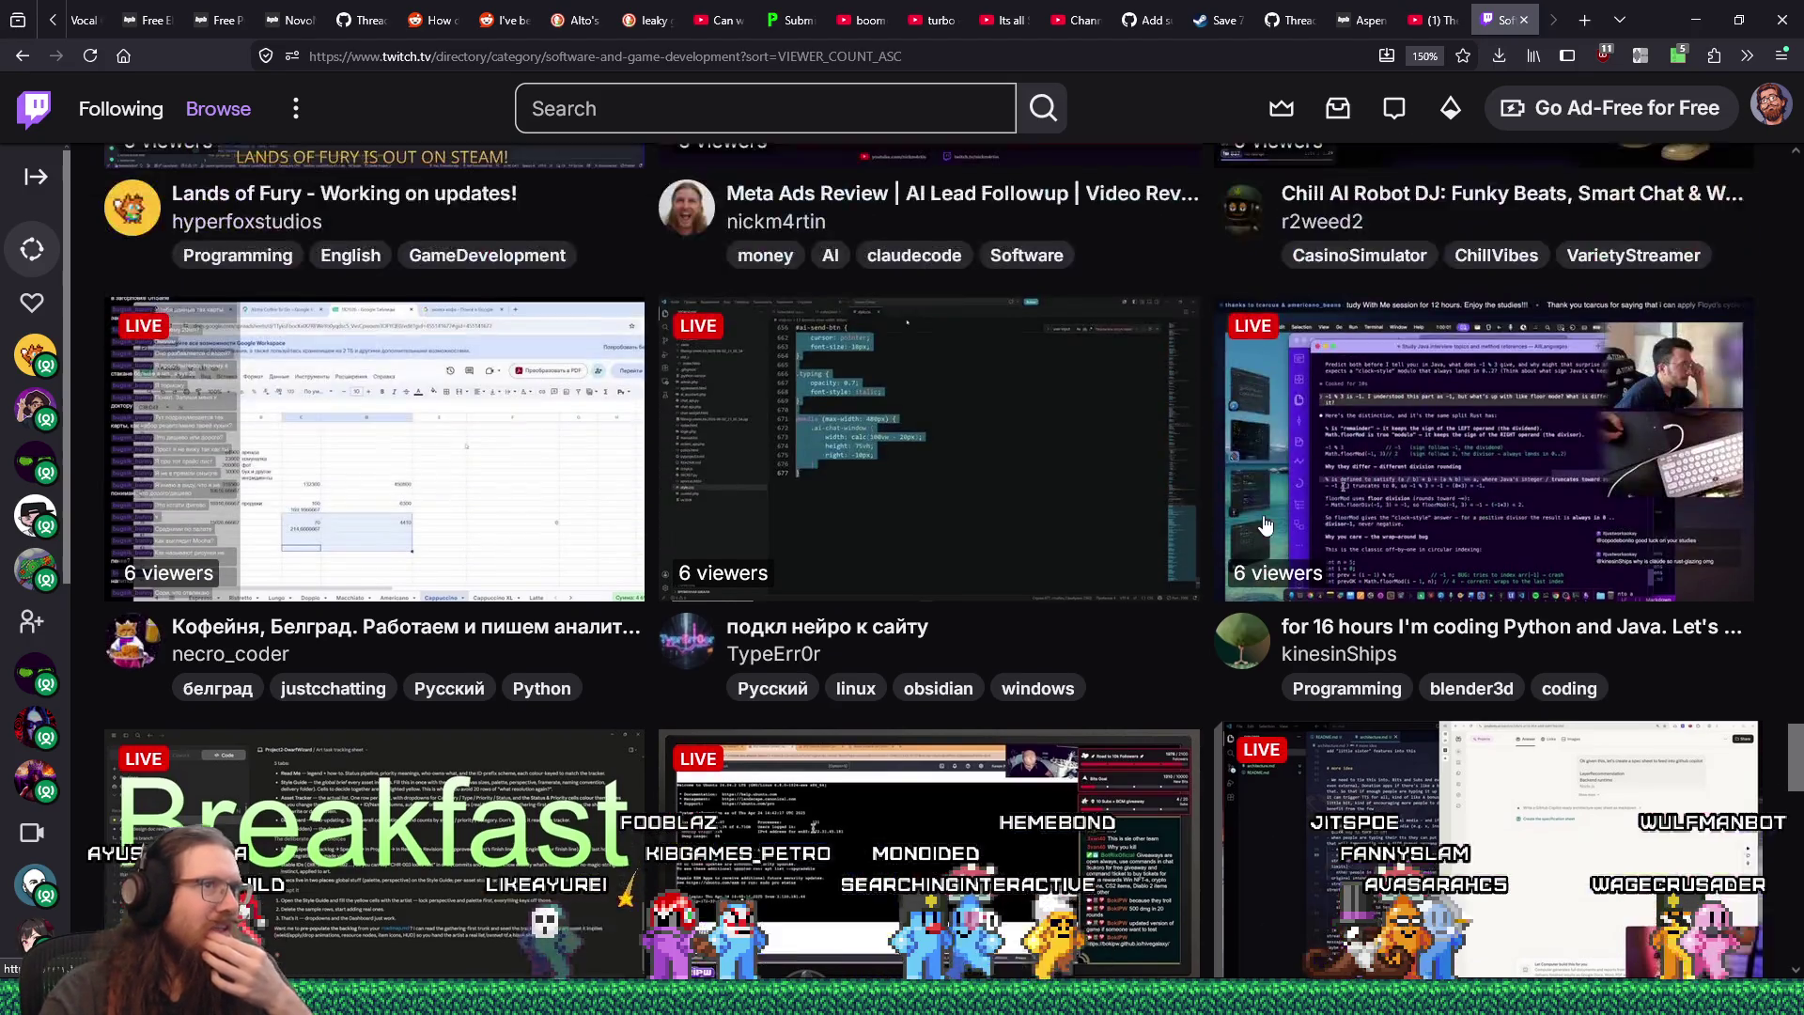
scroll(1266, 526, "up", 3)
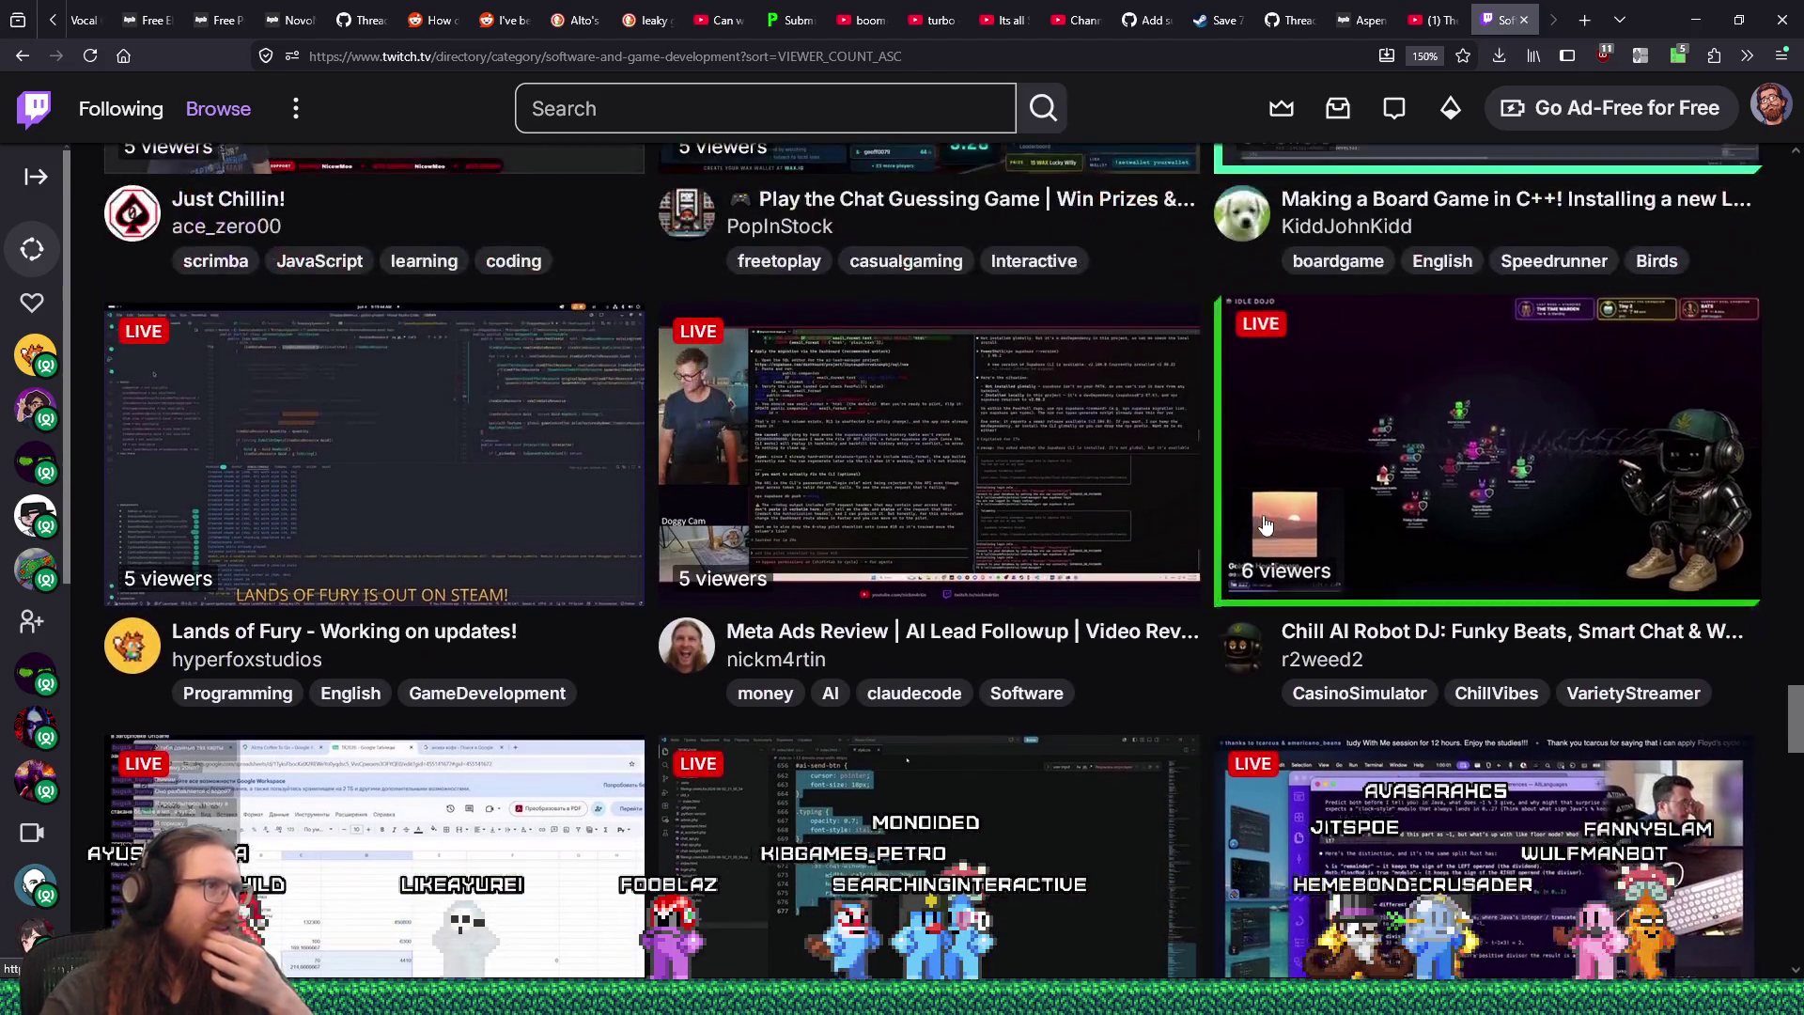
scroll(1265, 526, "up", 3)
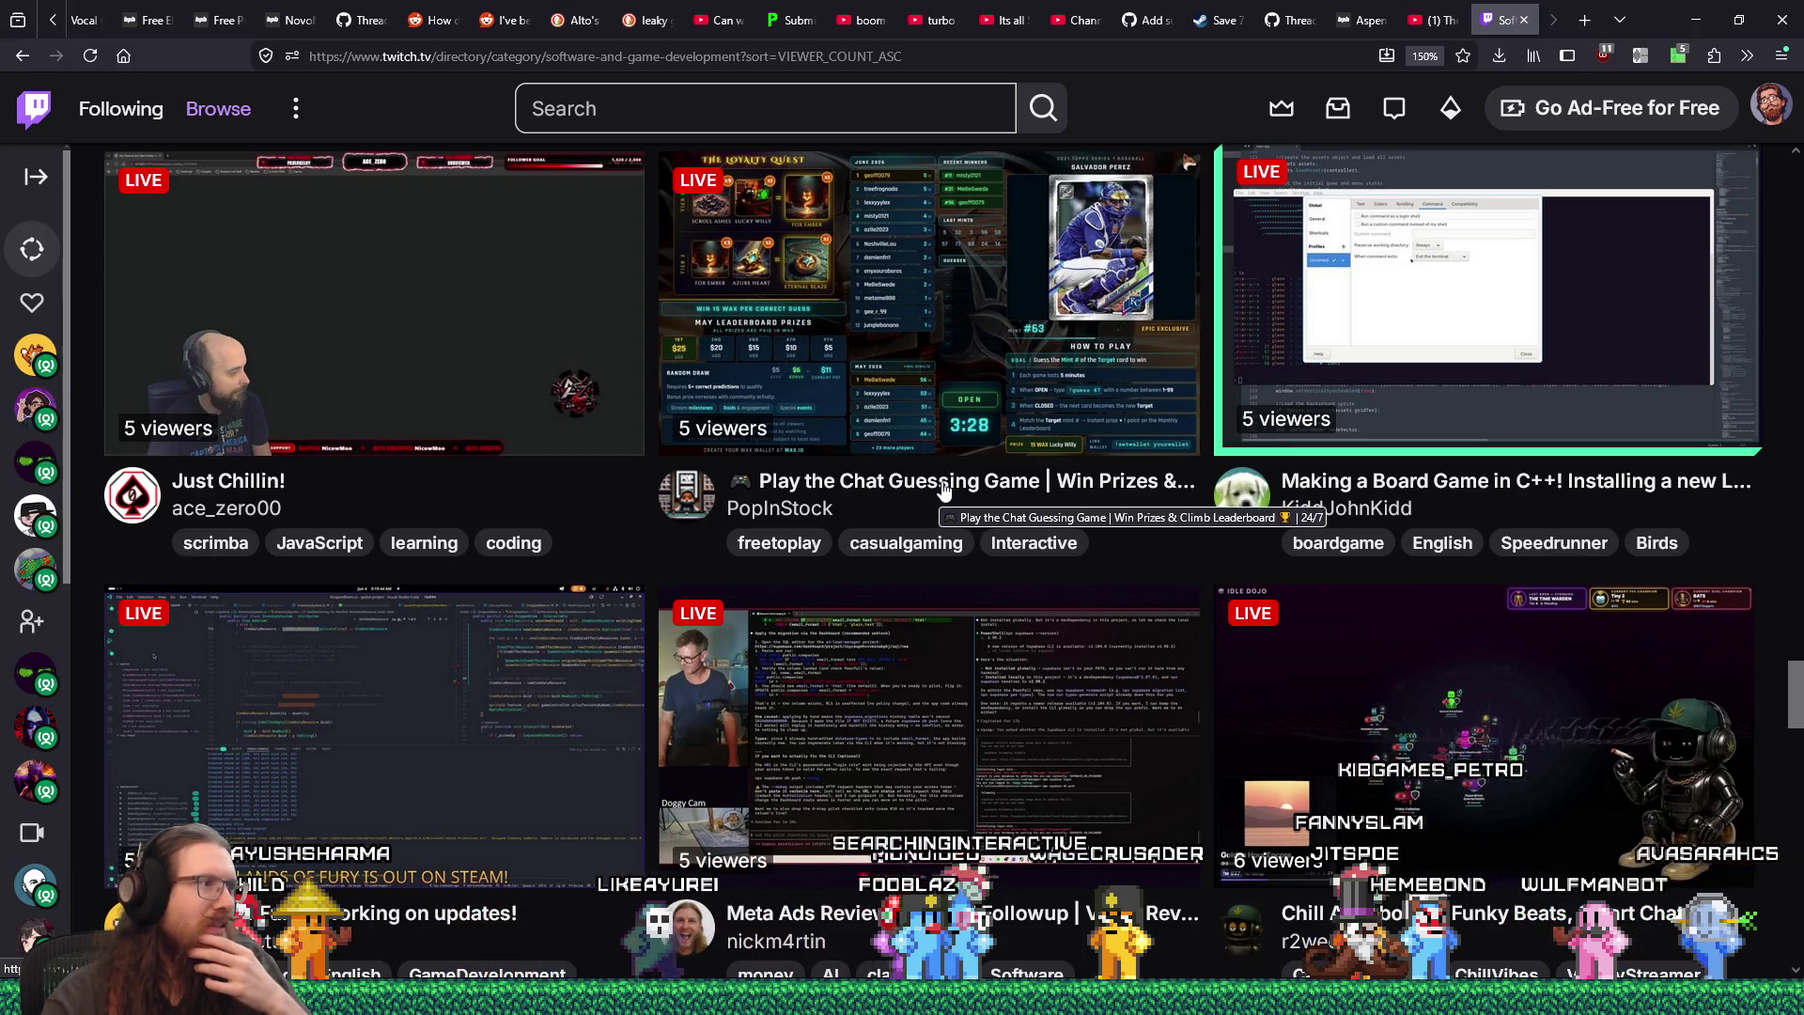
scroll(507, 294, "up", 4)
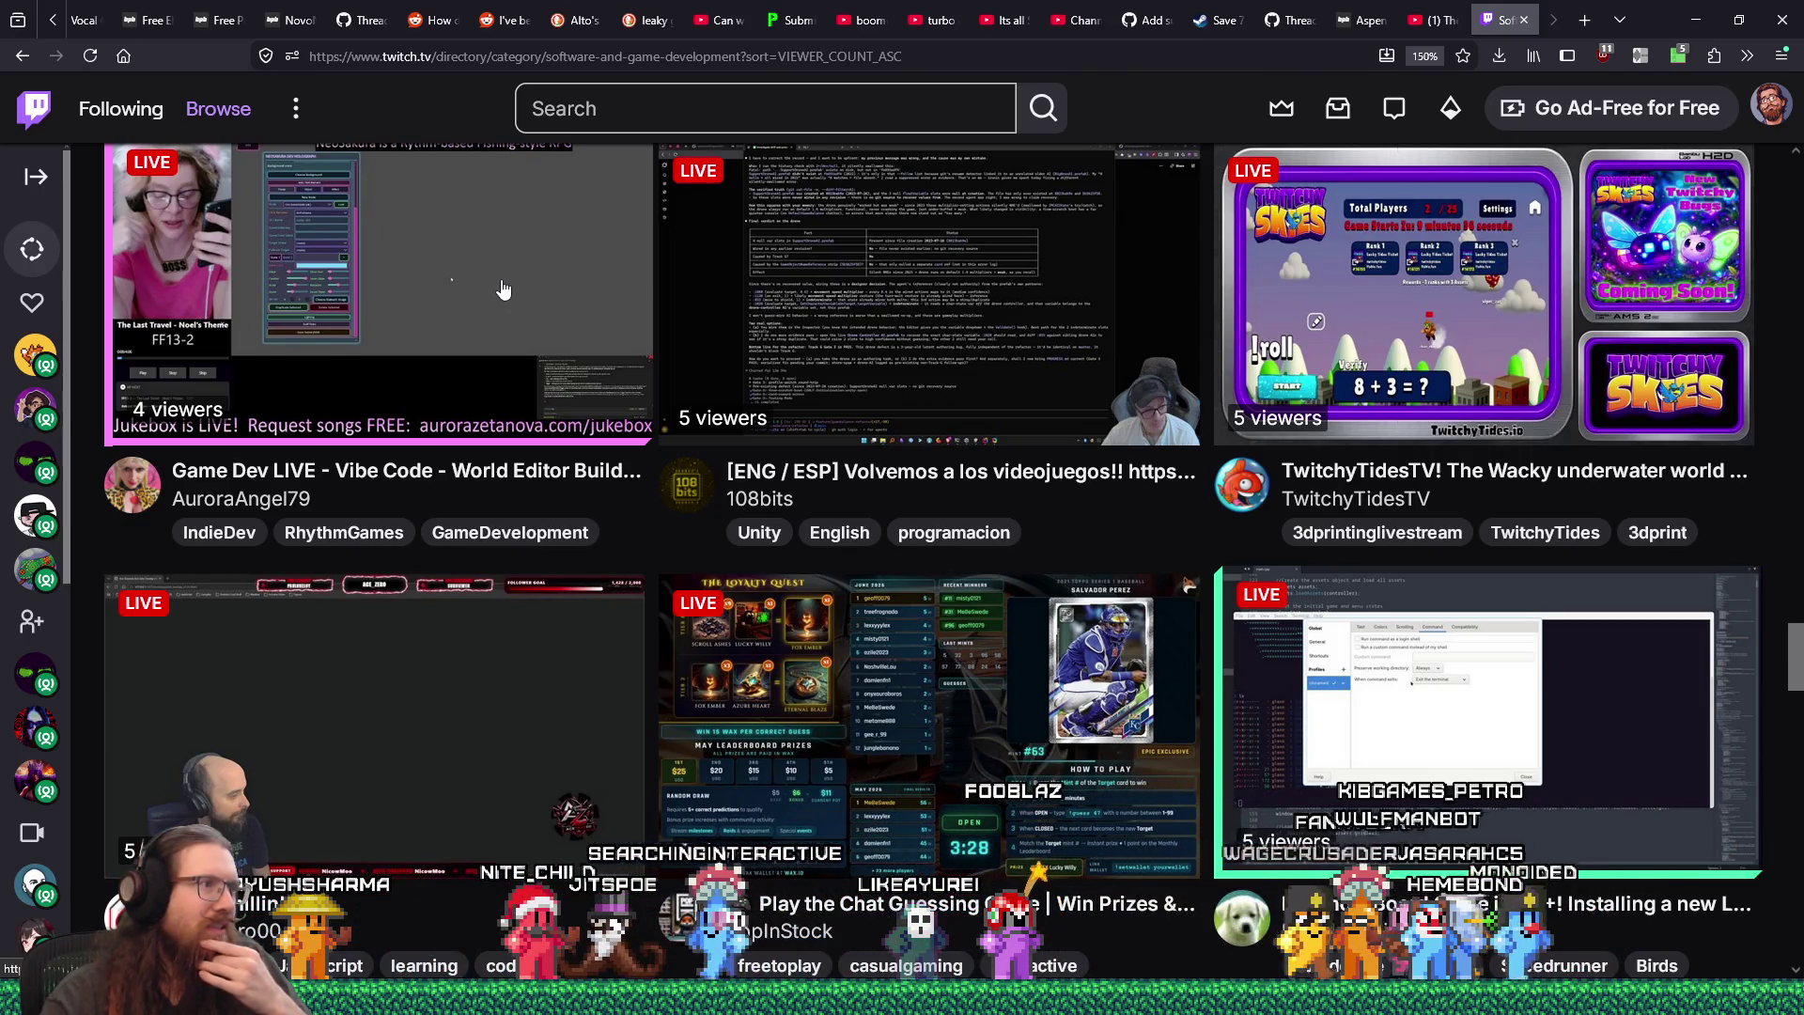
scroll(503, 288, "up", 4)
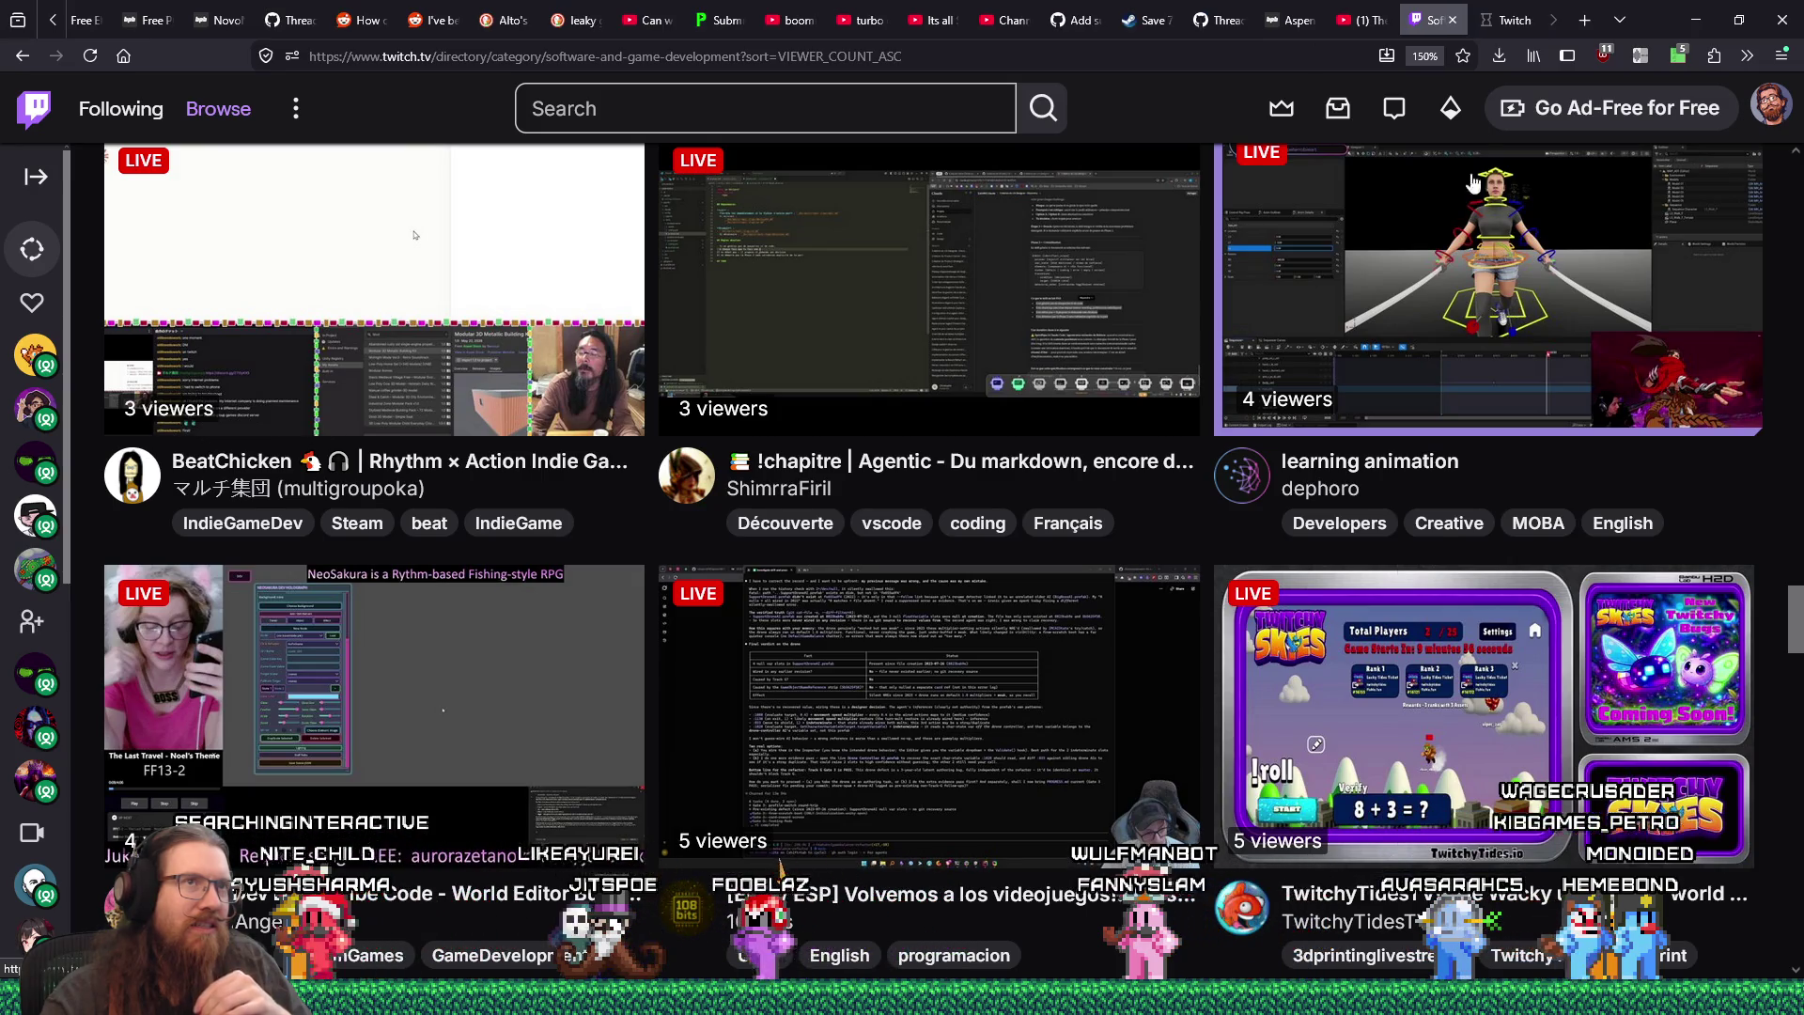
left_click(1505, 20)
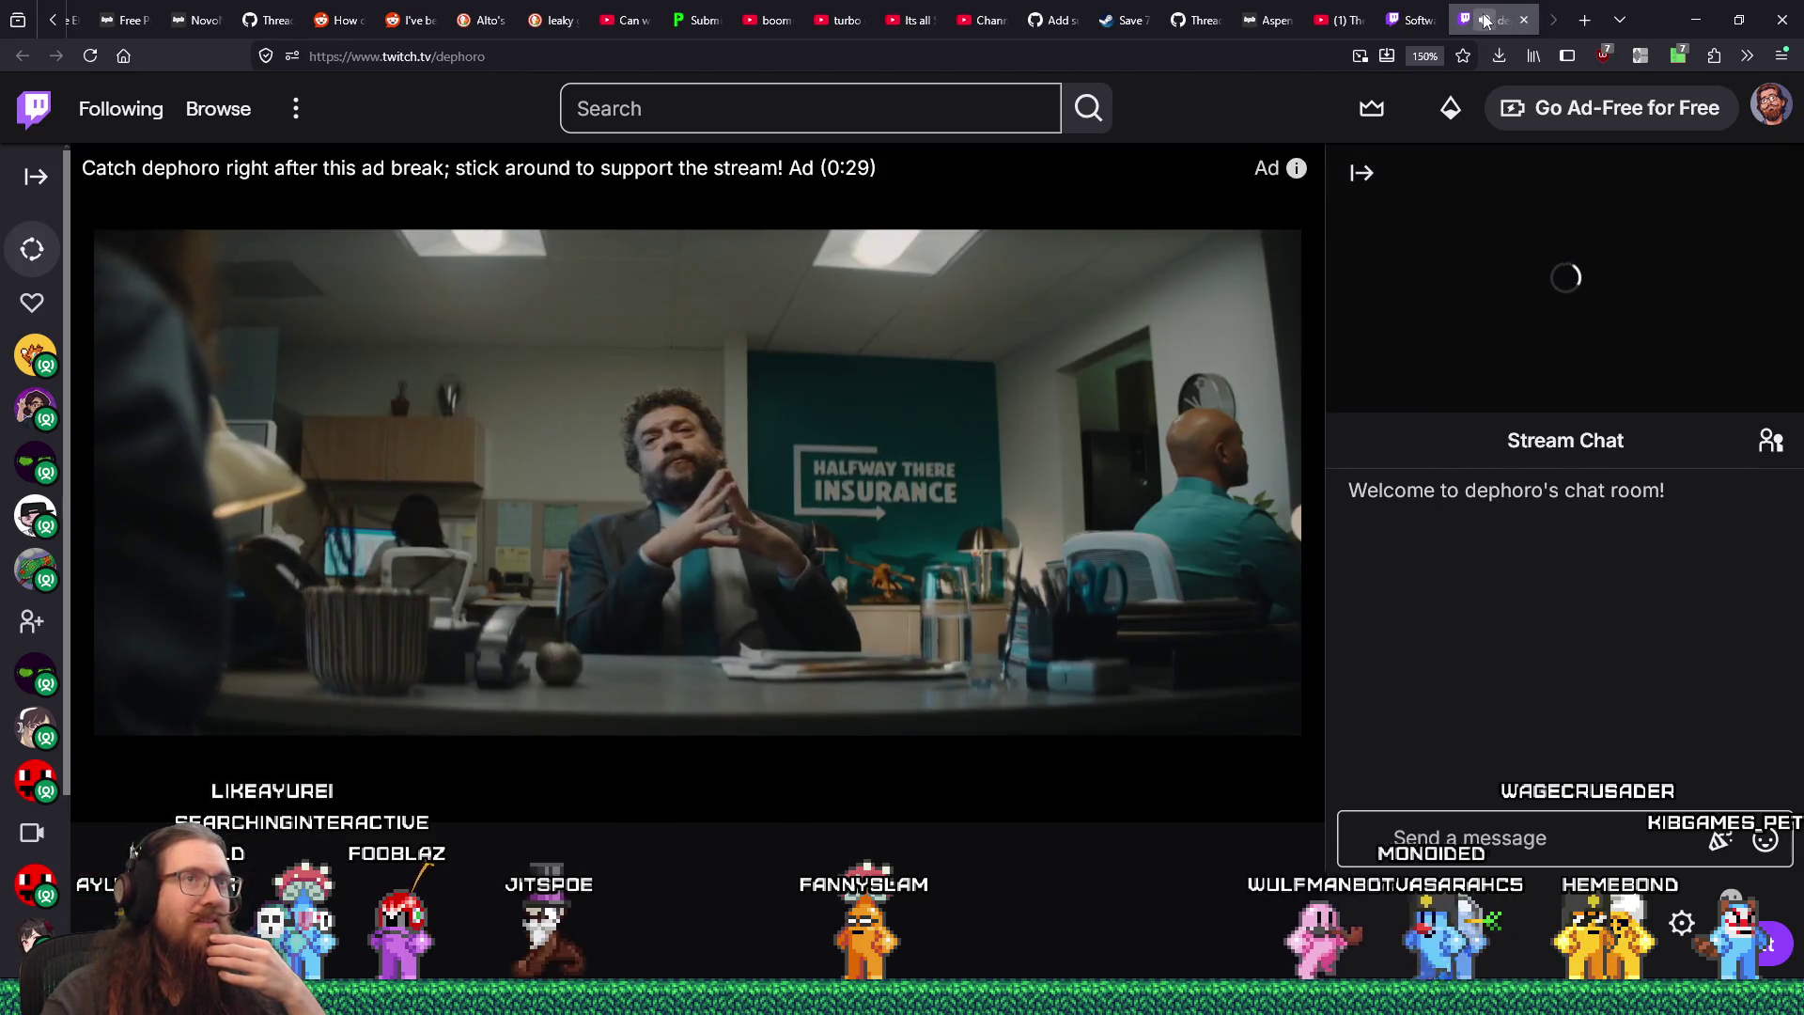
- Go back to the Software and Game Development directory tab and scroll its stream grid
left_click(1421, 20)
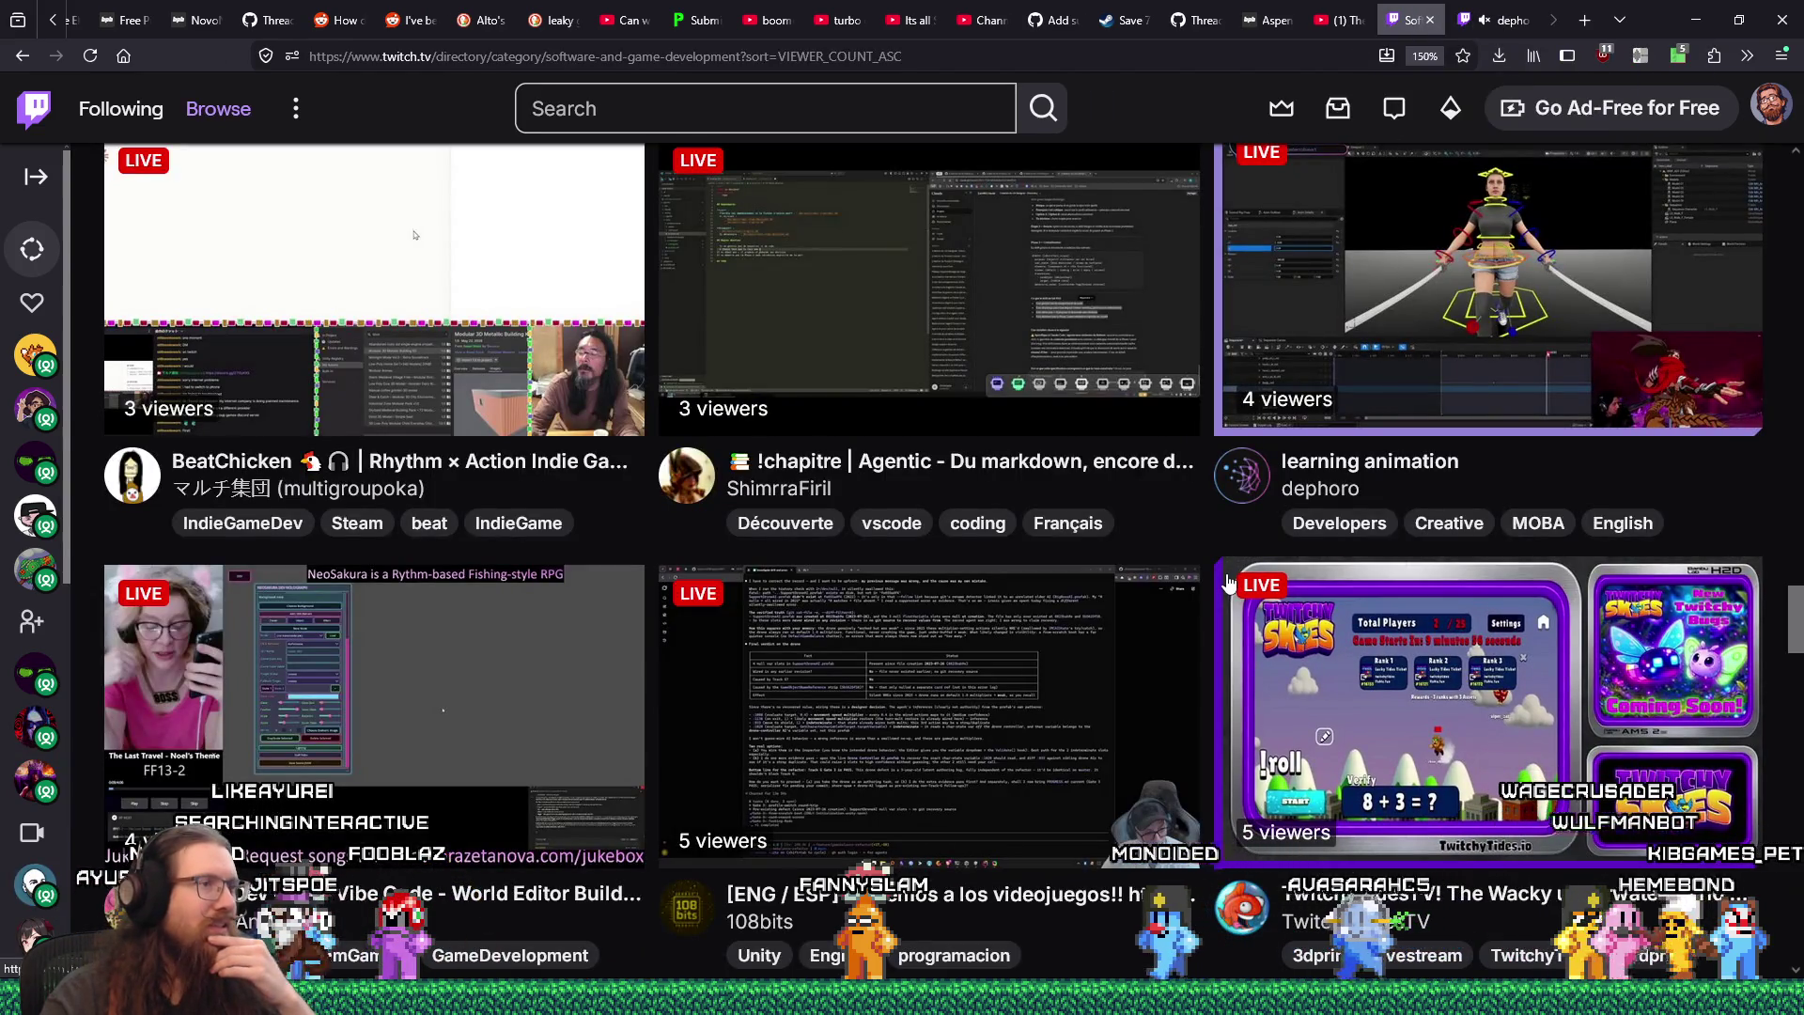
scroll(1227, 580, "up", 4)
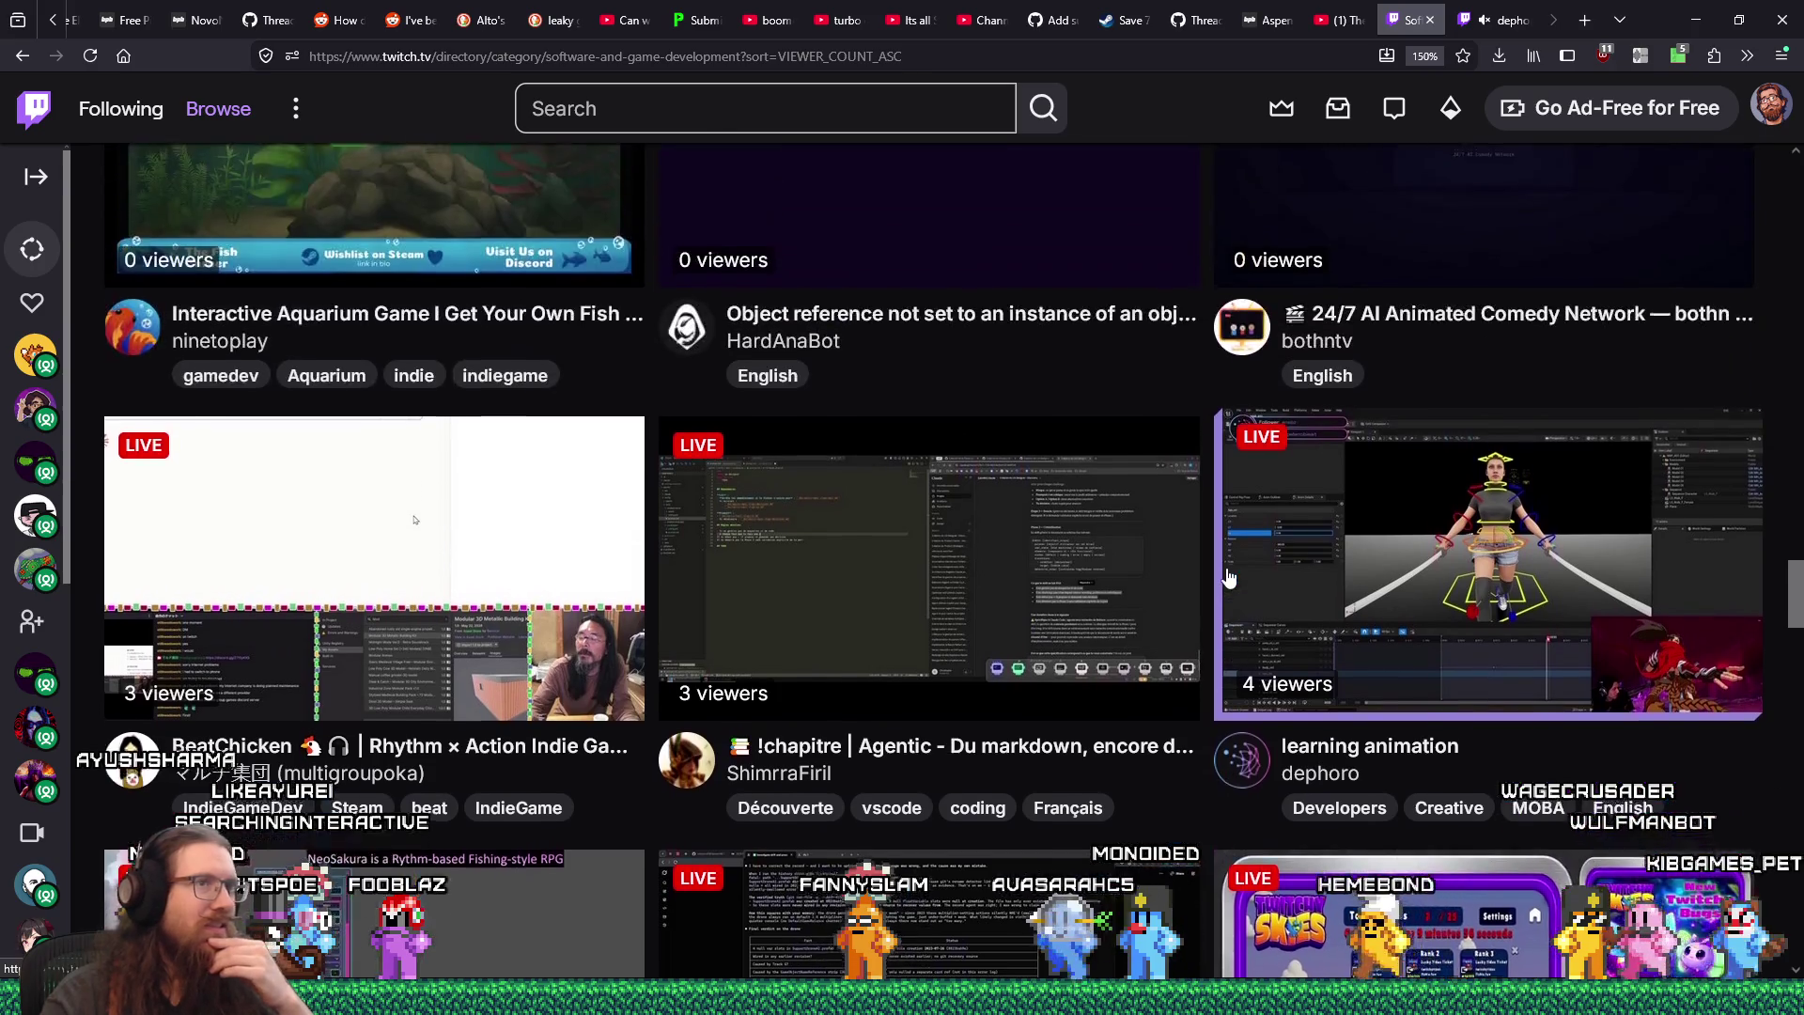
scroll(1227, 576, "down", 14)
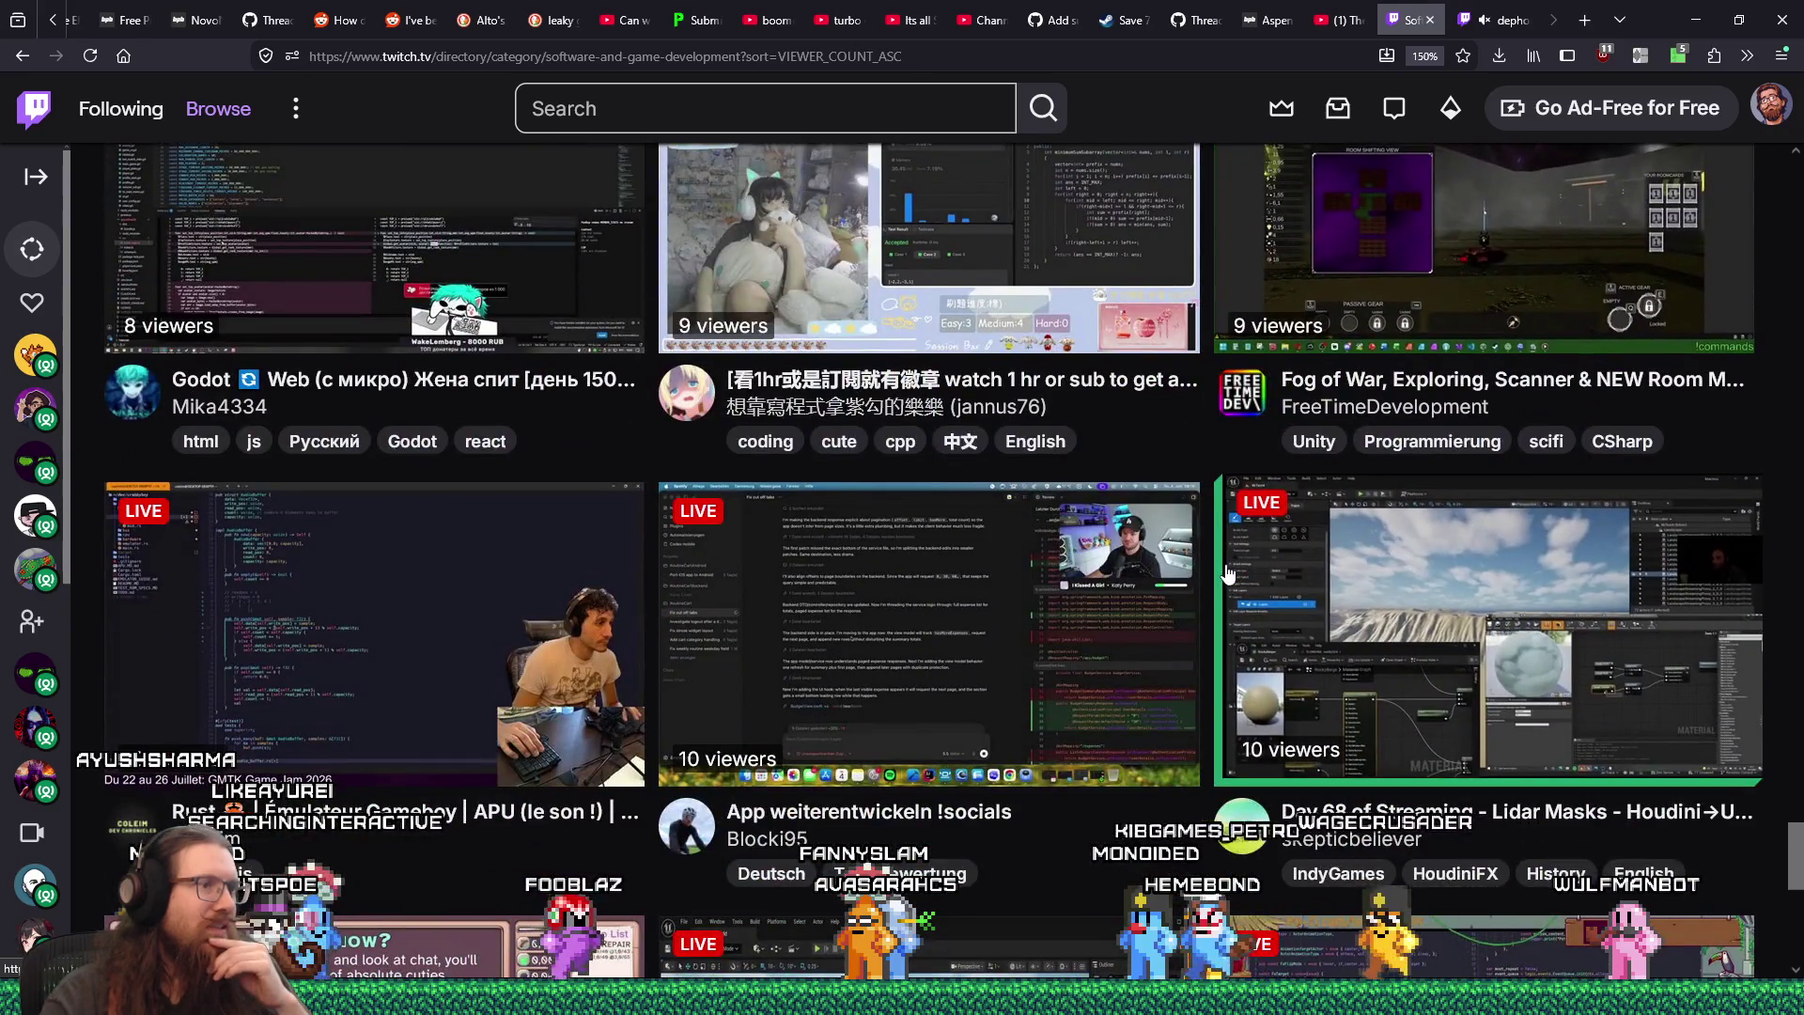
scroll(1228, 572, "up", 4)
scroll(1227, 572, "up", 4)
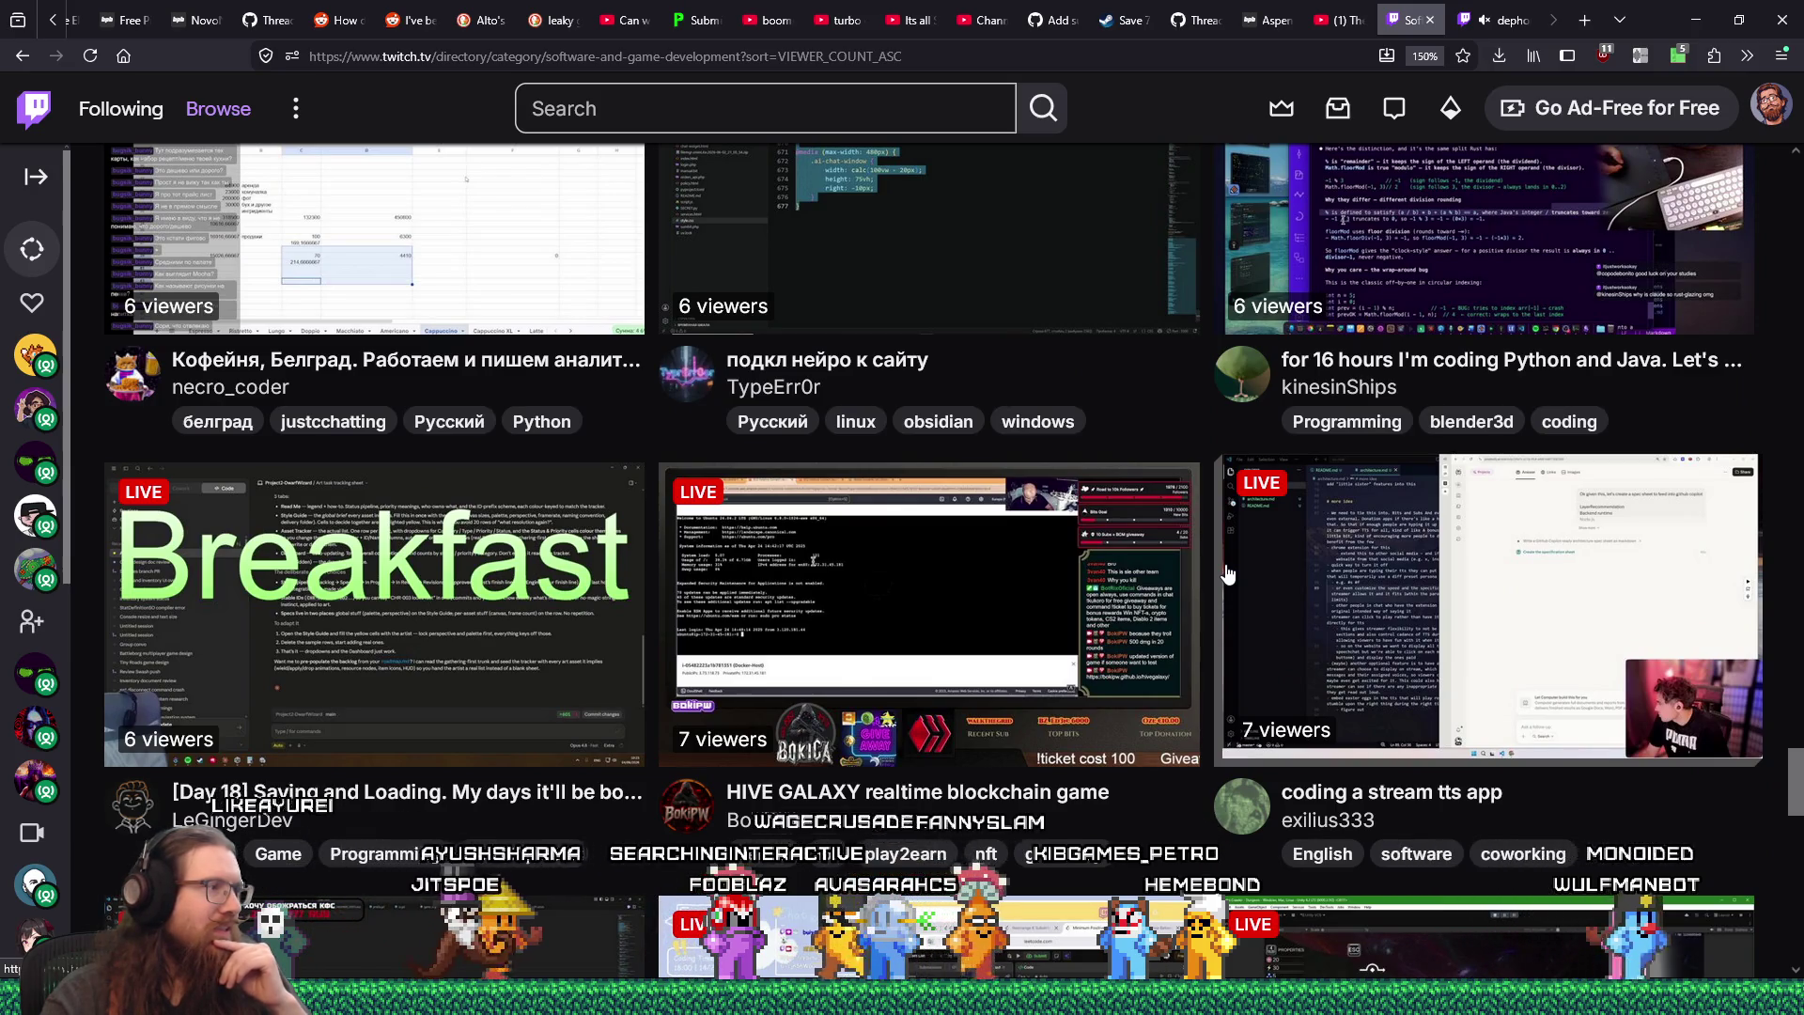
scroll(1227, 573, "down", 4)
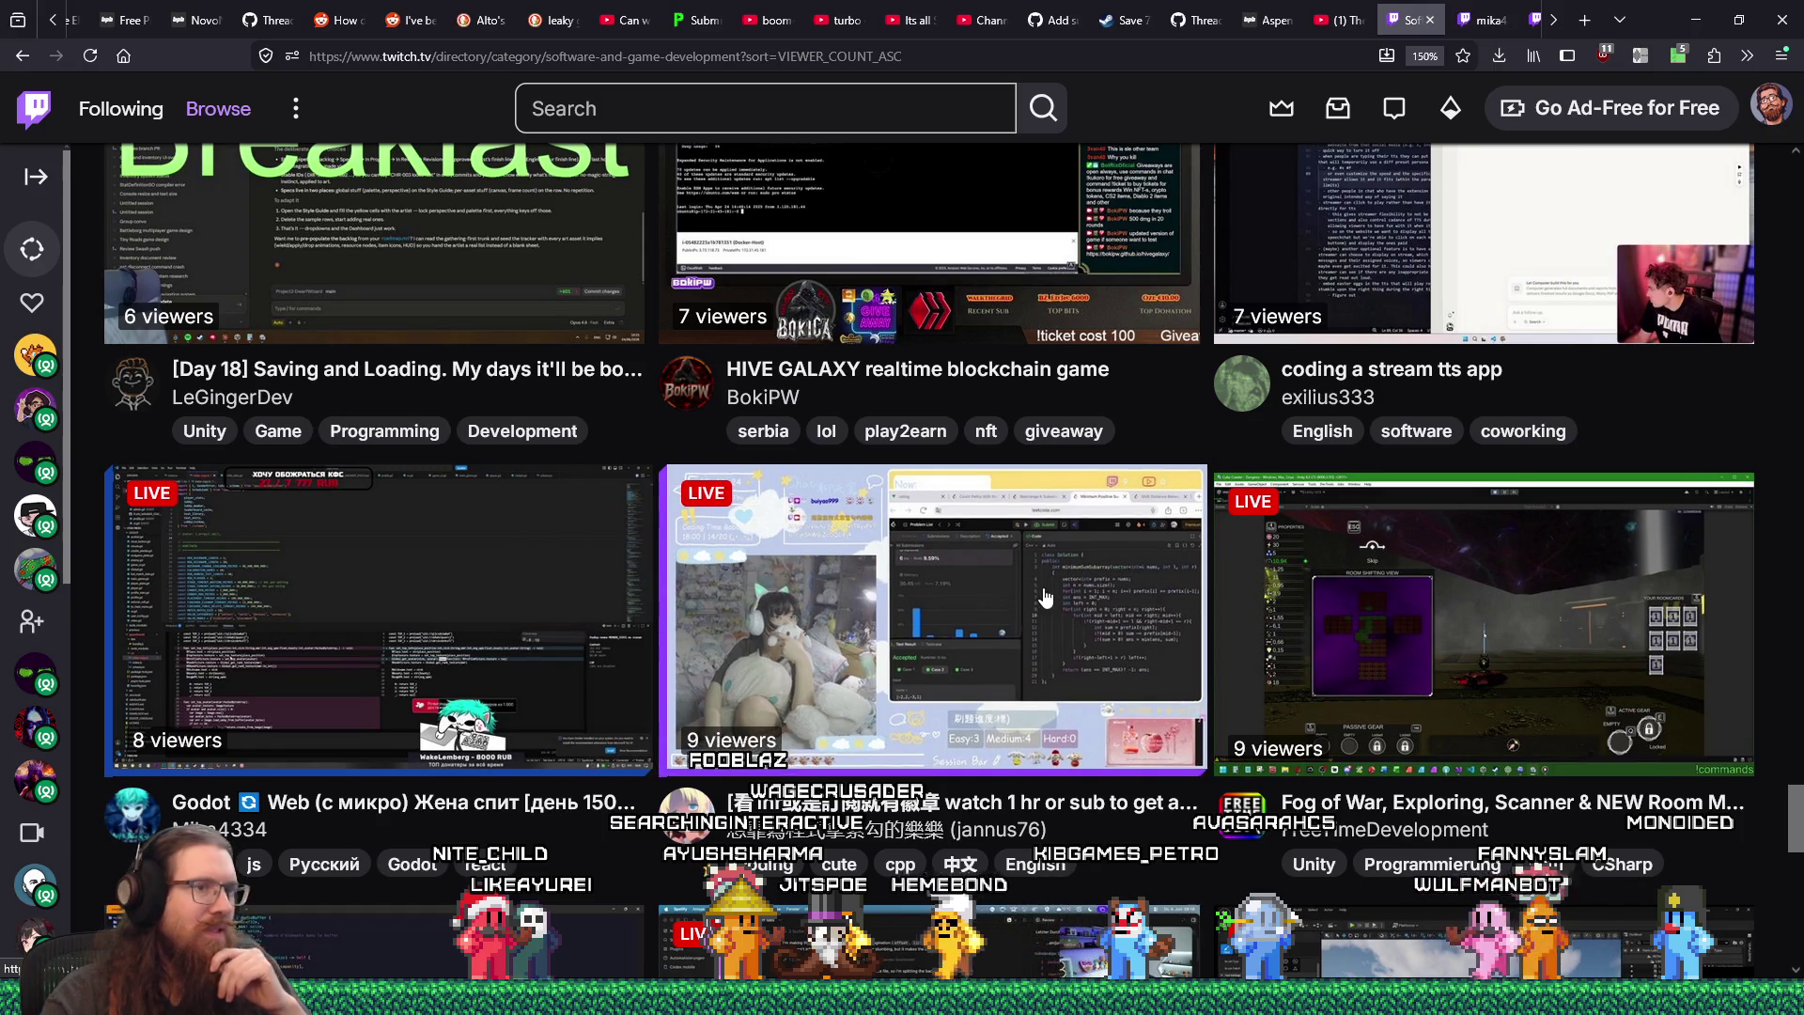
scroll(1045, 597, "down", 3)
scroll(1045, 597, "down", 3)
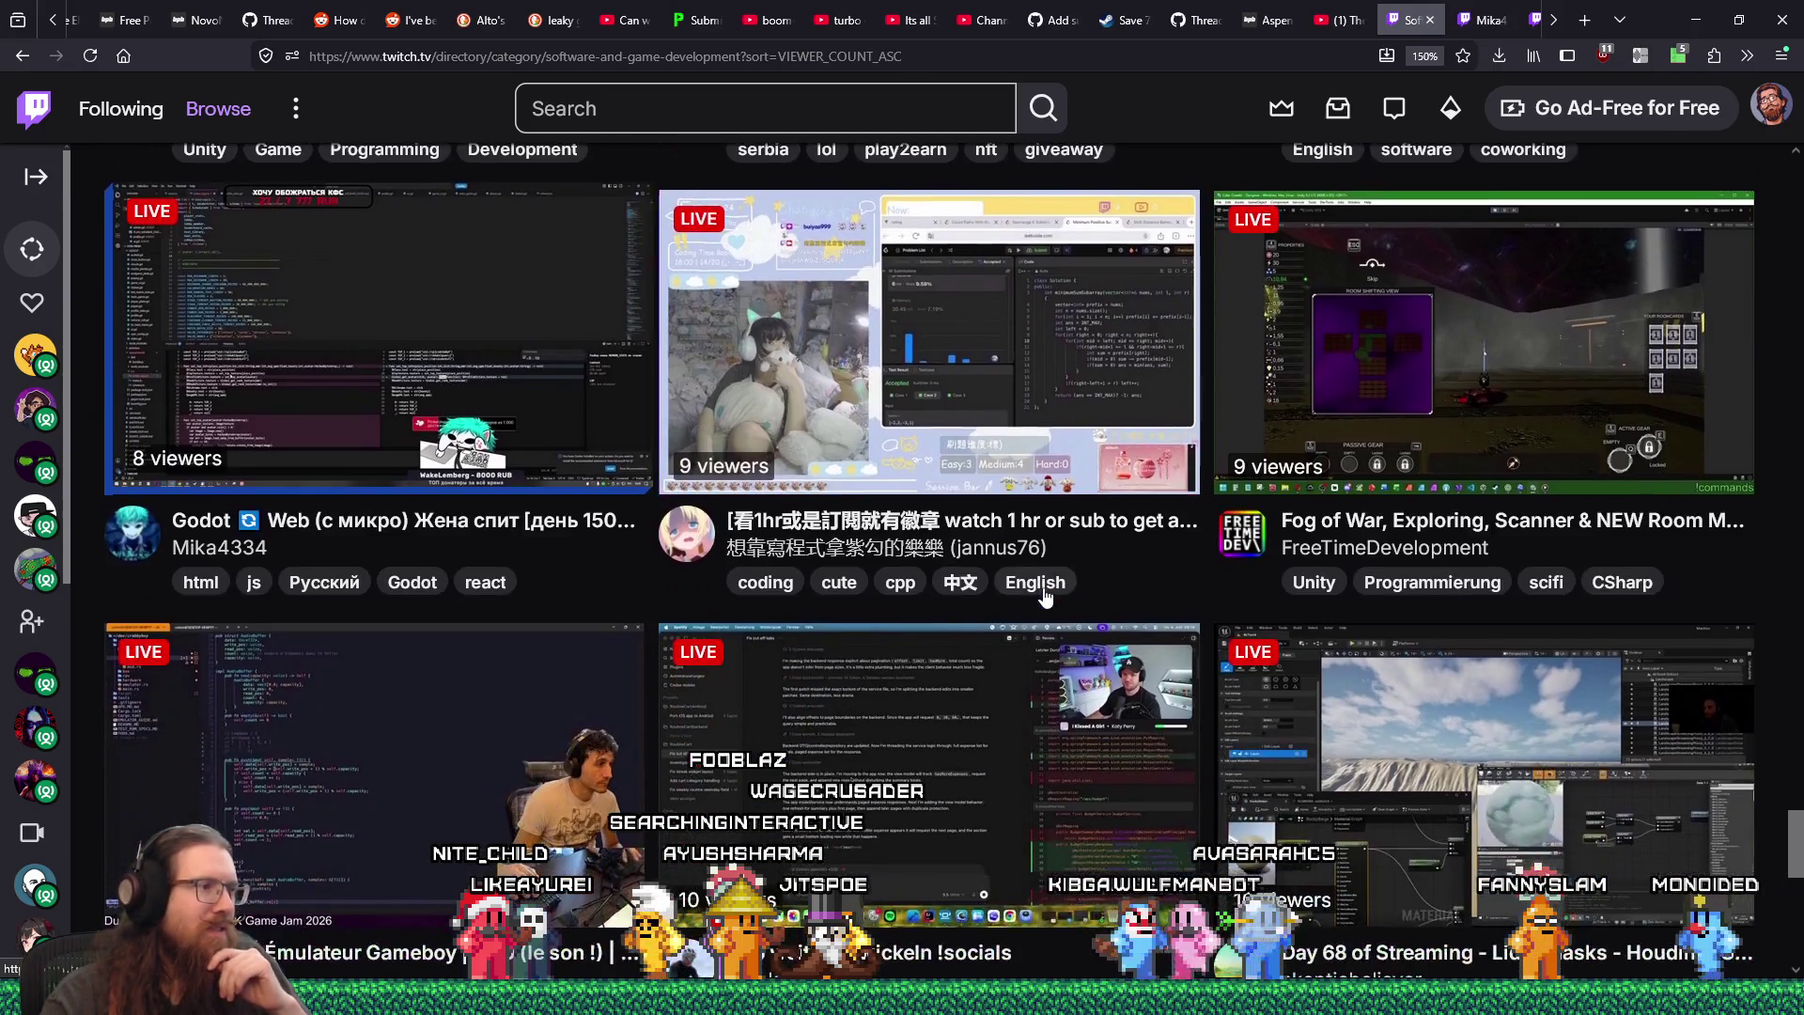
- Check Mika4334's Godot web stream, then watch dephoro's learning animation stream and select its channel name
left_click(1491, 13)
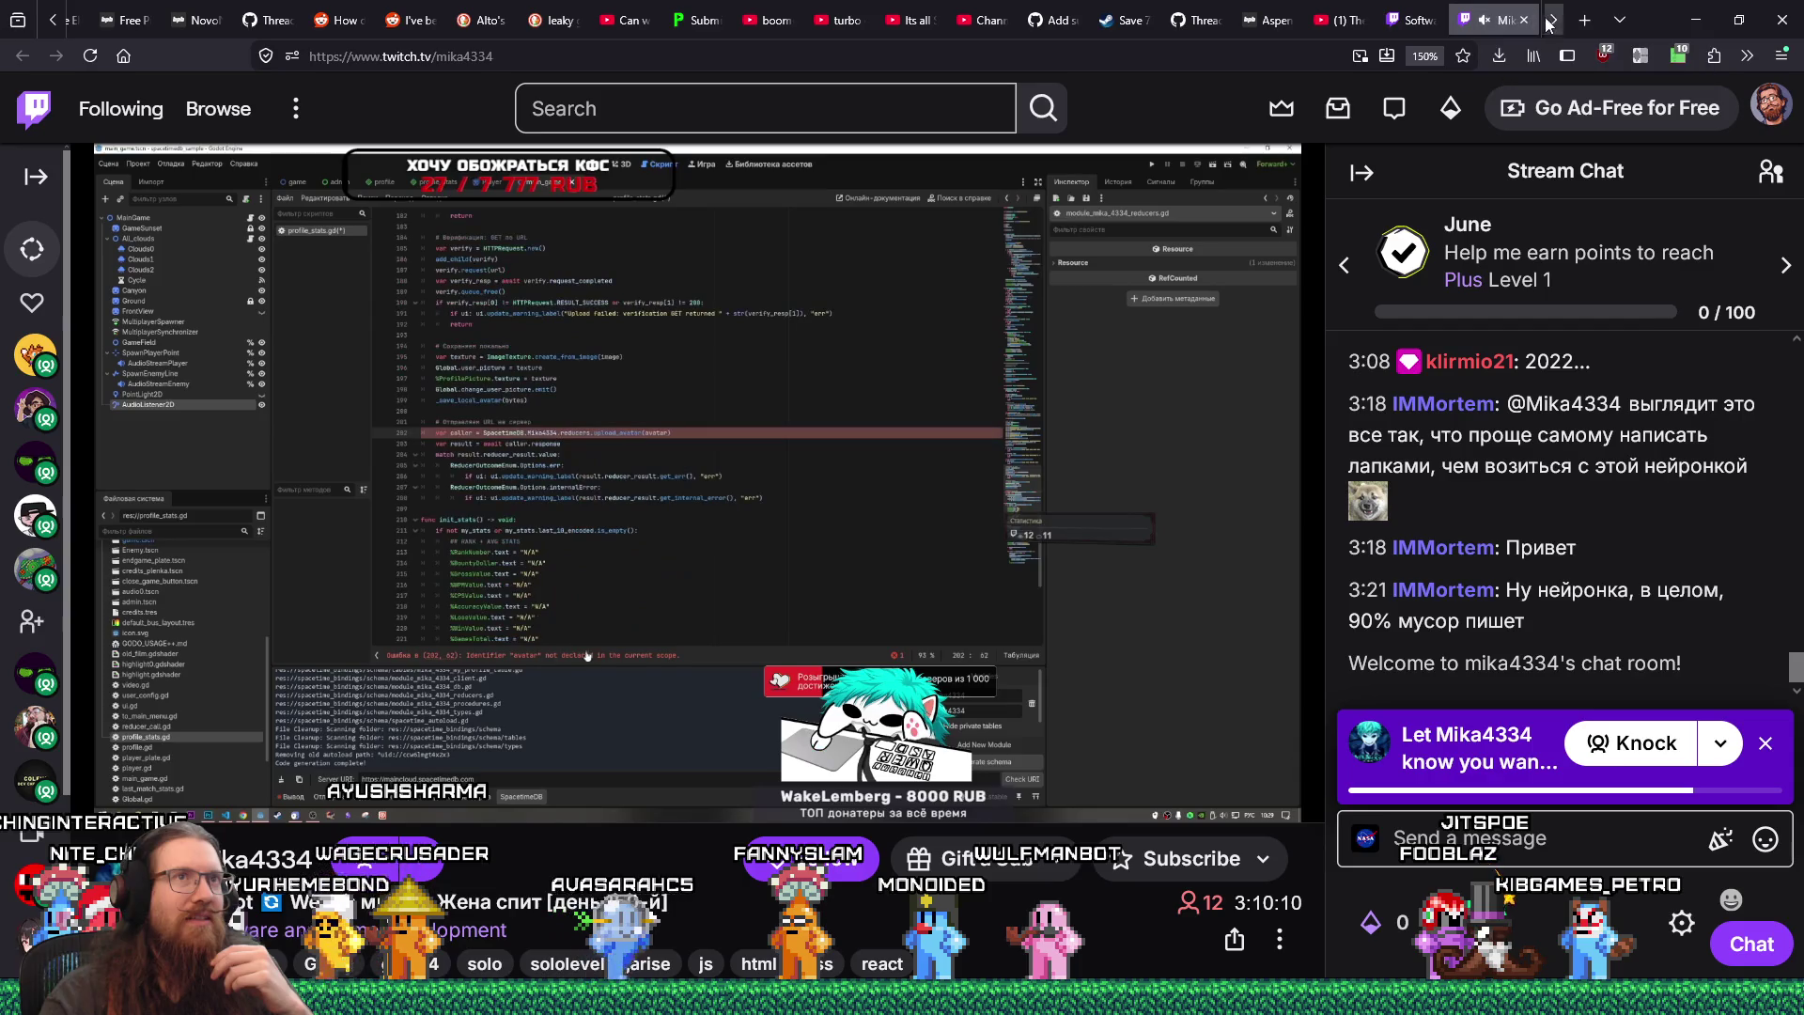
left_click(1502, 20)
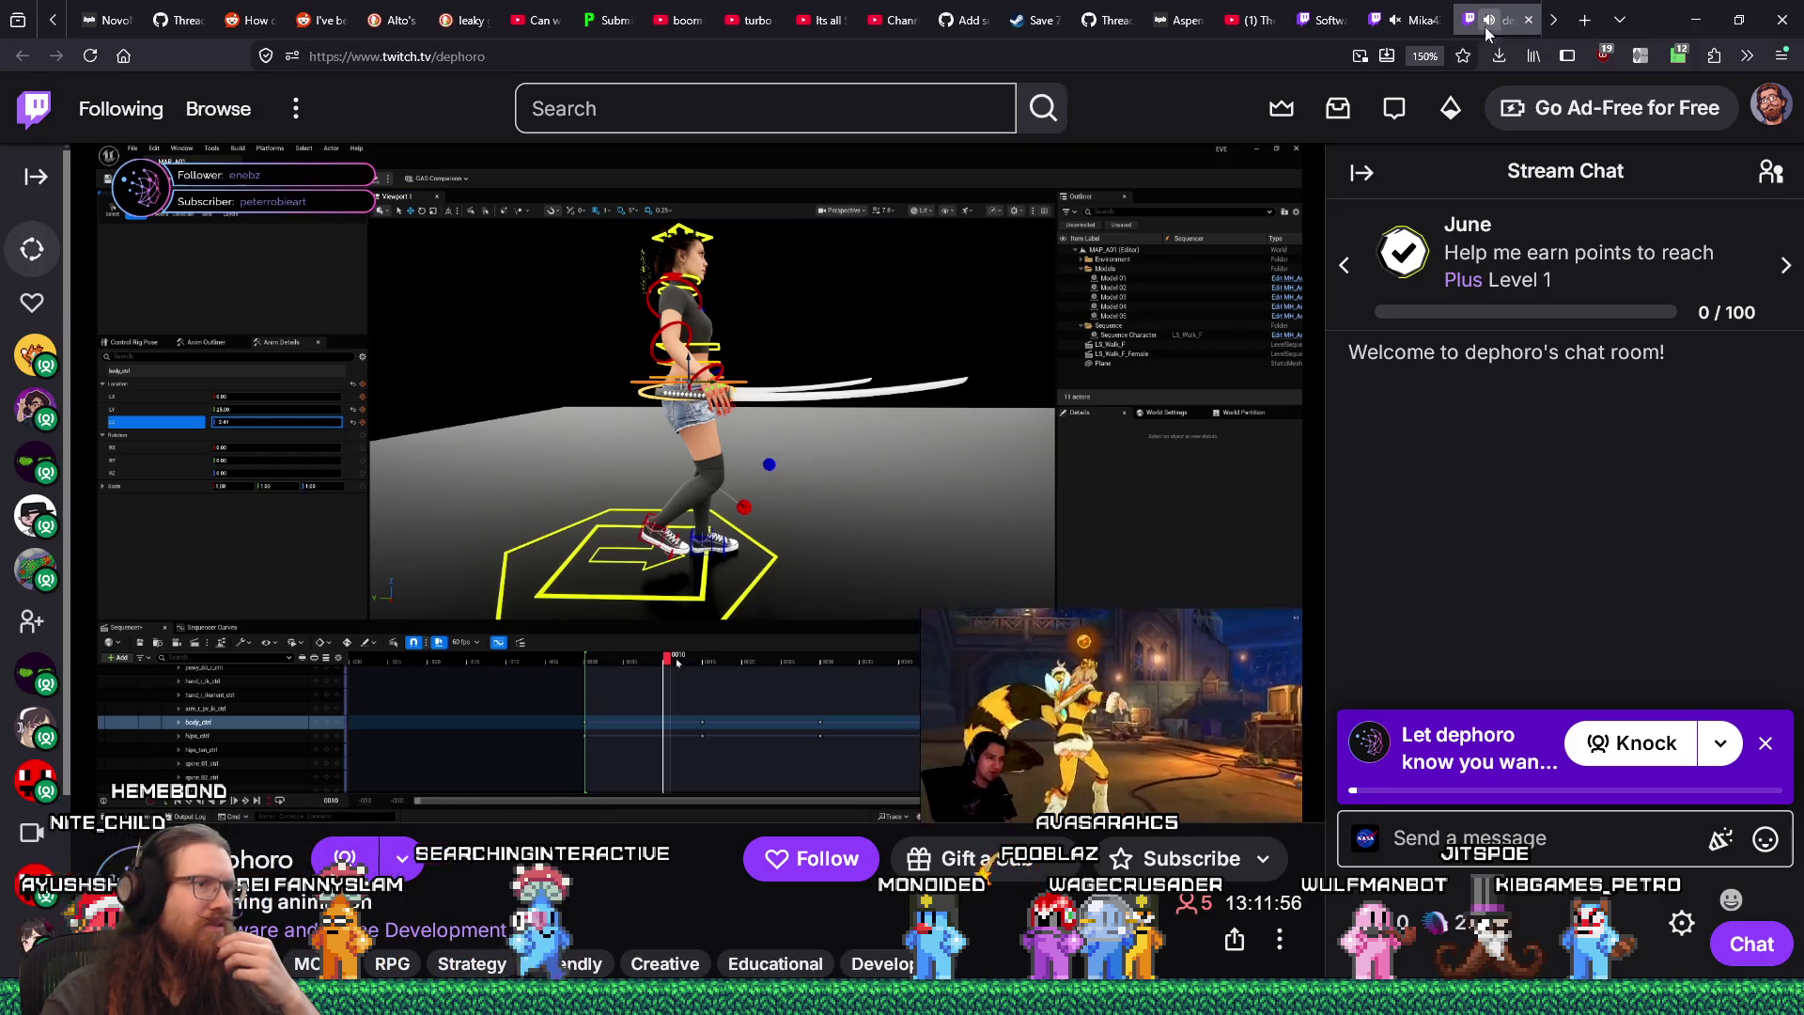
mouse_move(1105, 648)
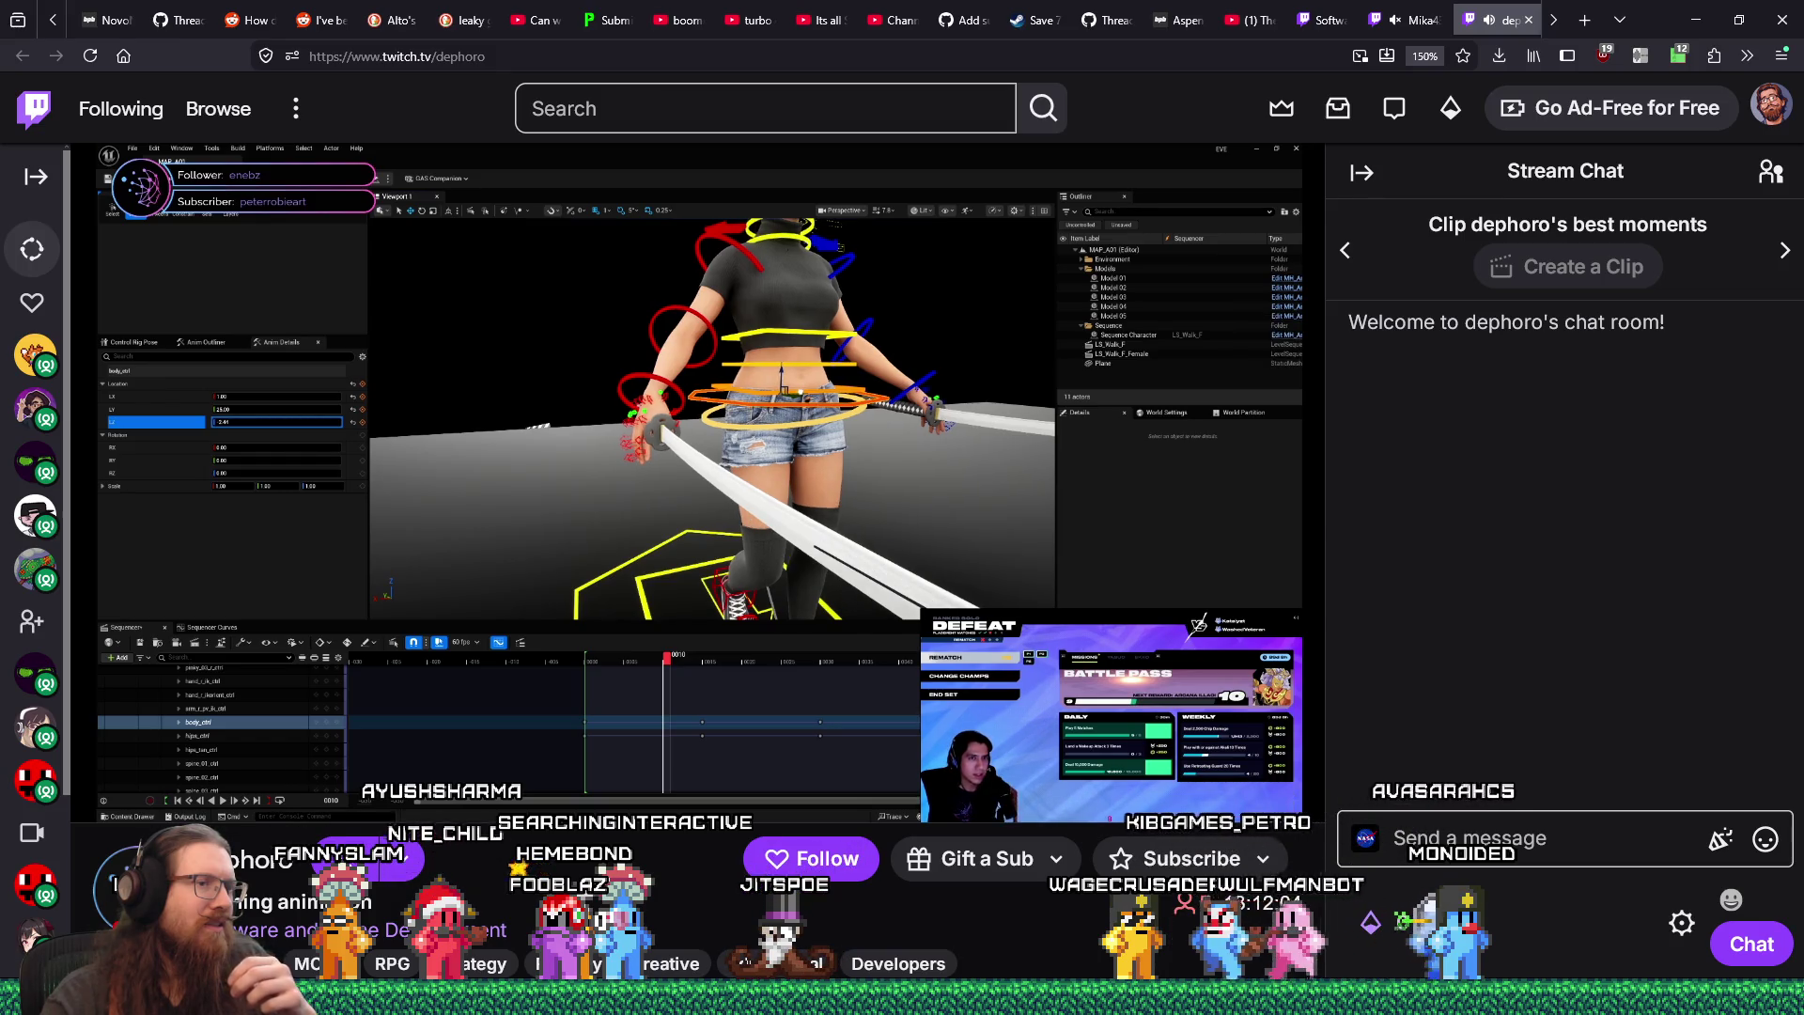
mouse_move(1124, 708)
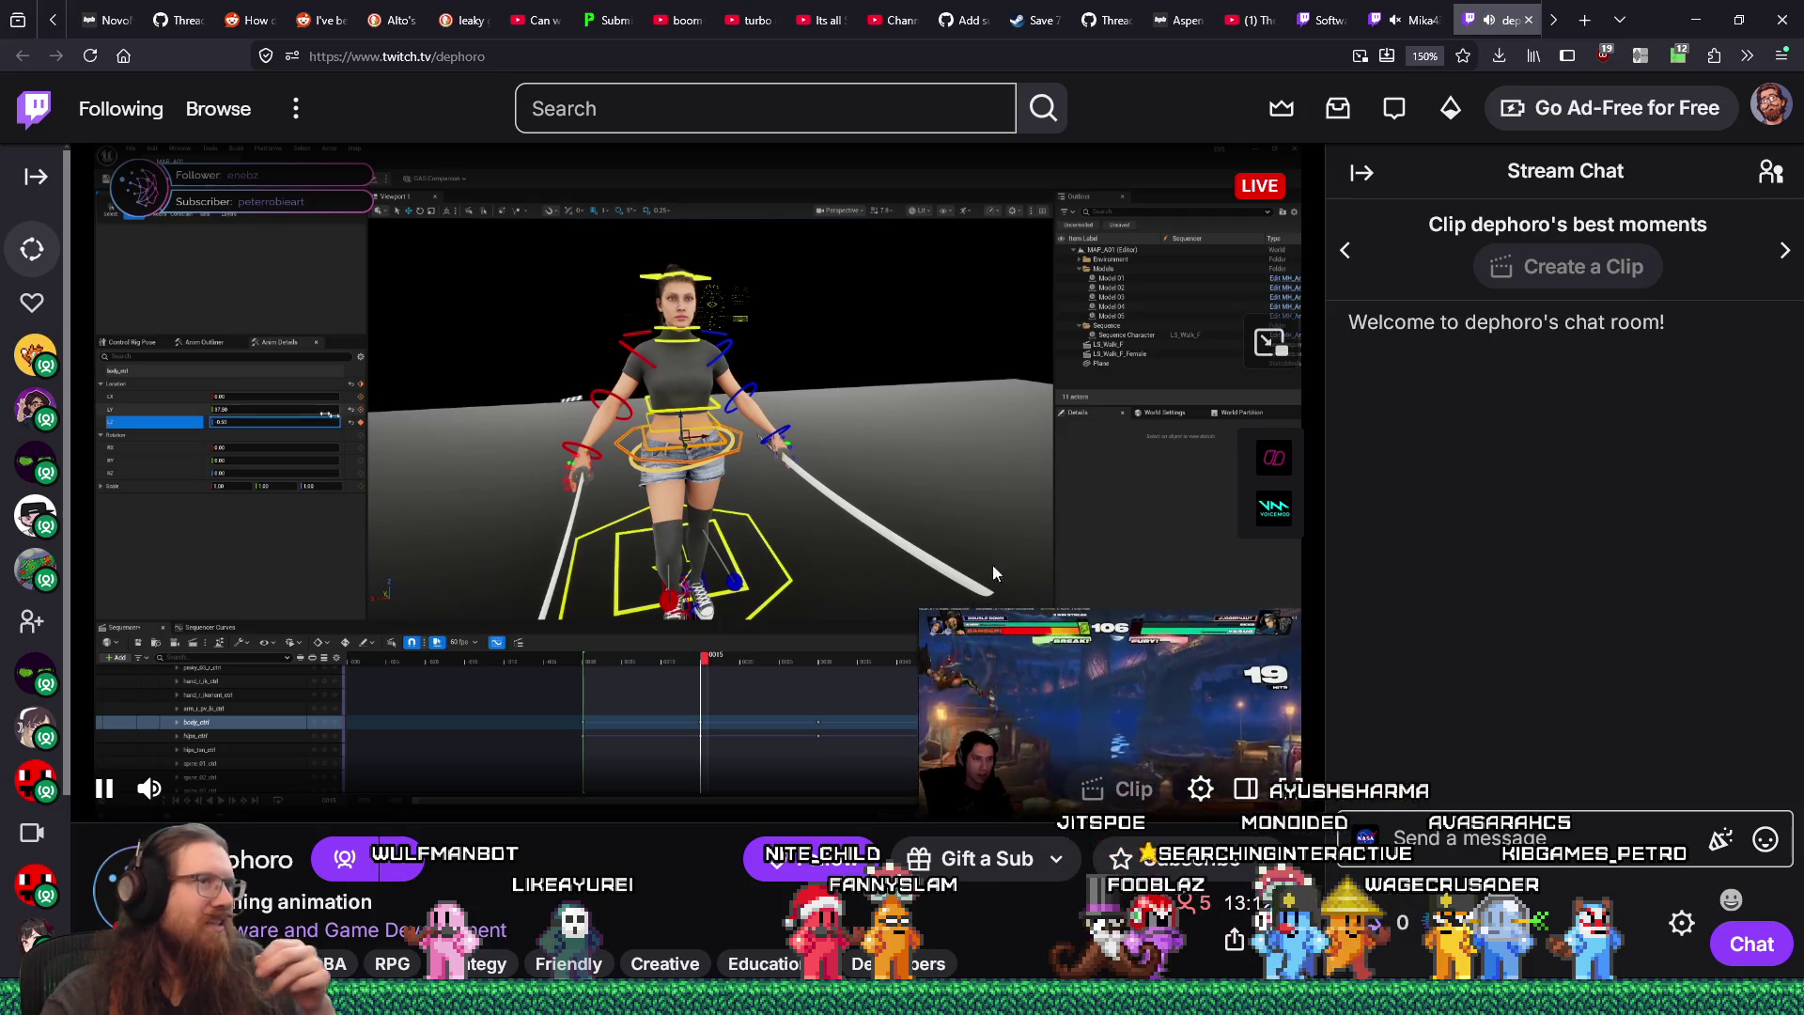
double_click(460, 56)
key("ctrl+c")
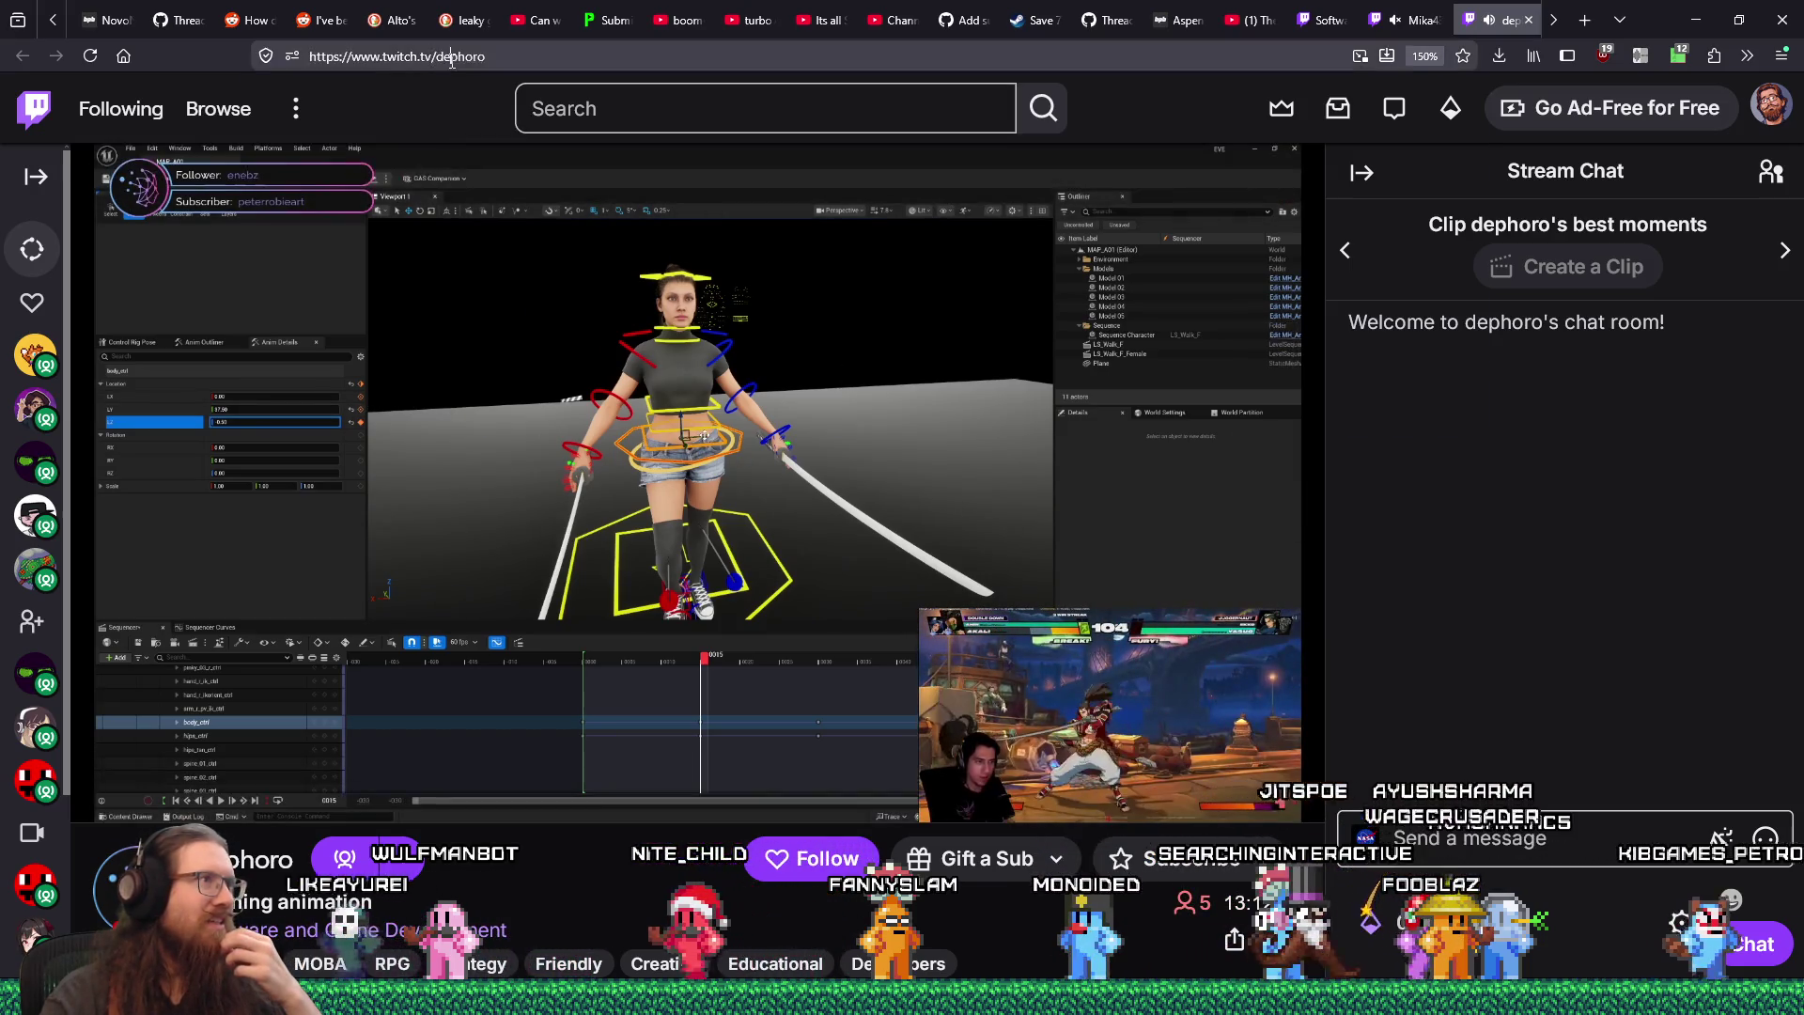
- Copy dephoro's channel name and search recent_raids.txt for it, finding no existing entry
right_click(454, 60)
left_click(480, 174)
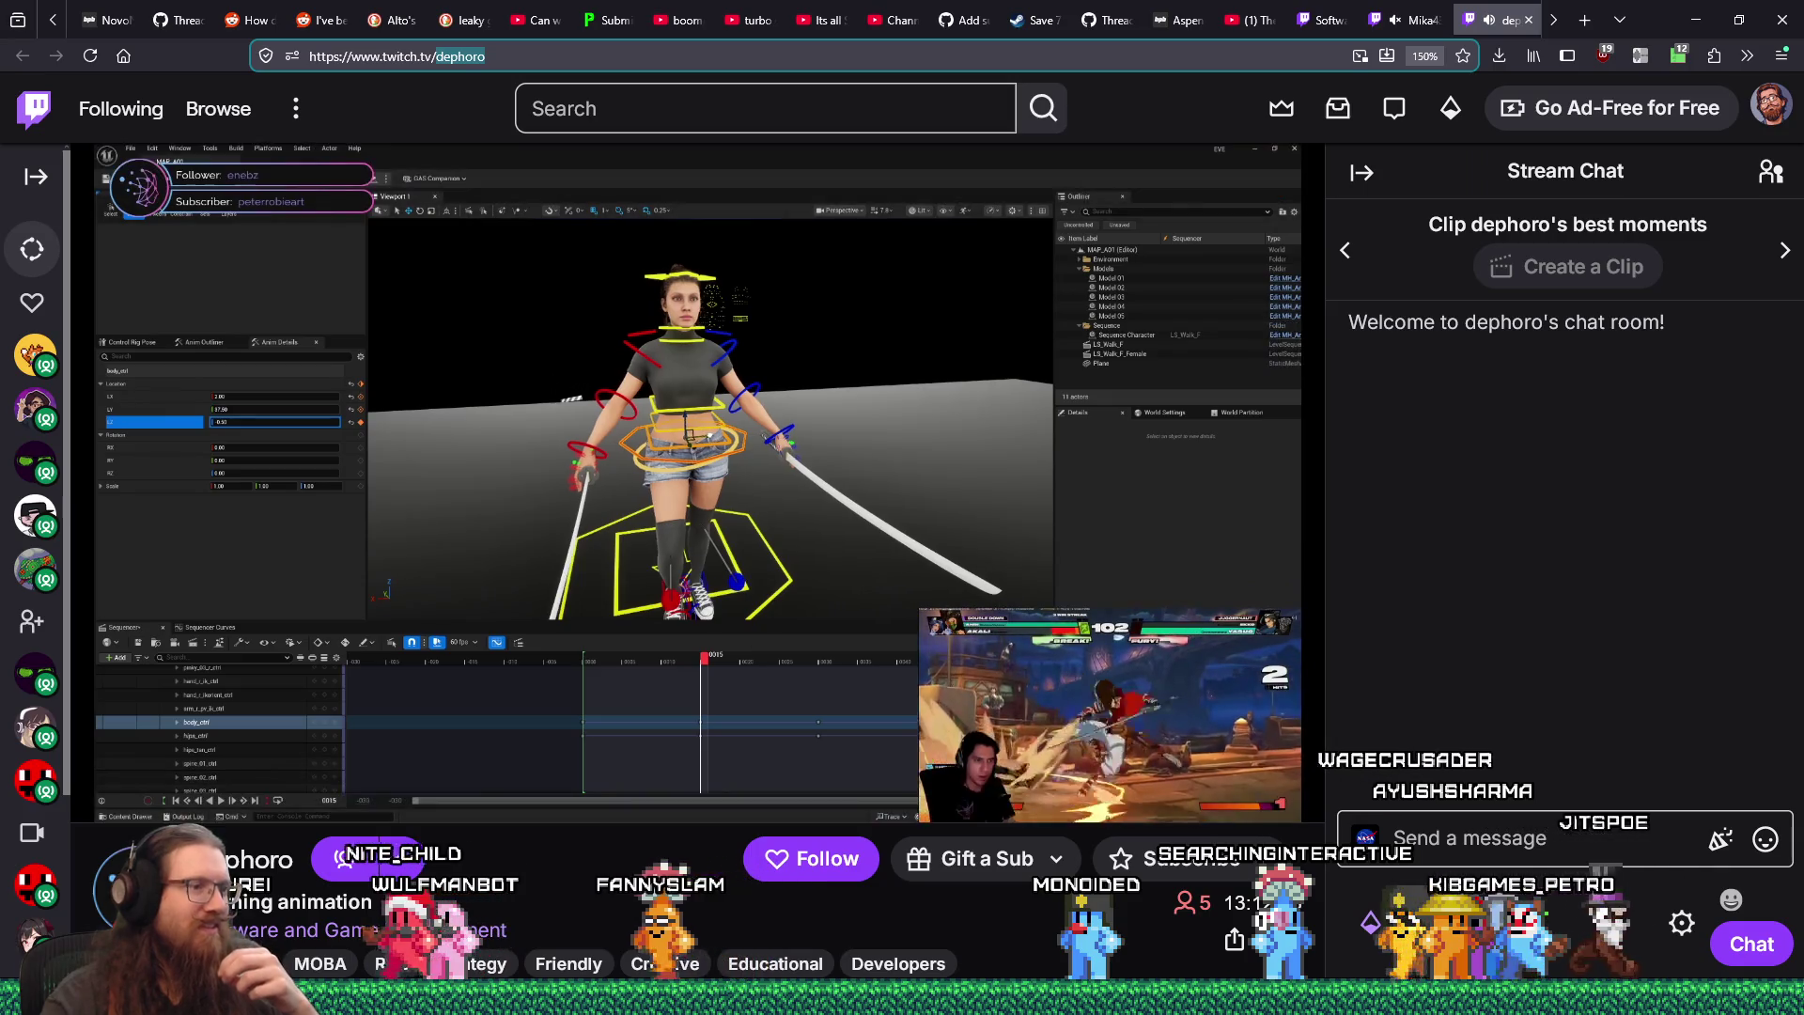
mouse_move(701, 1001)
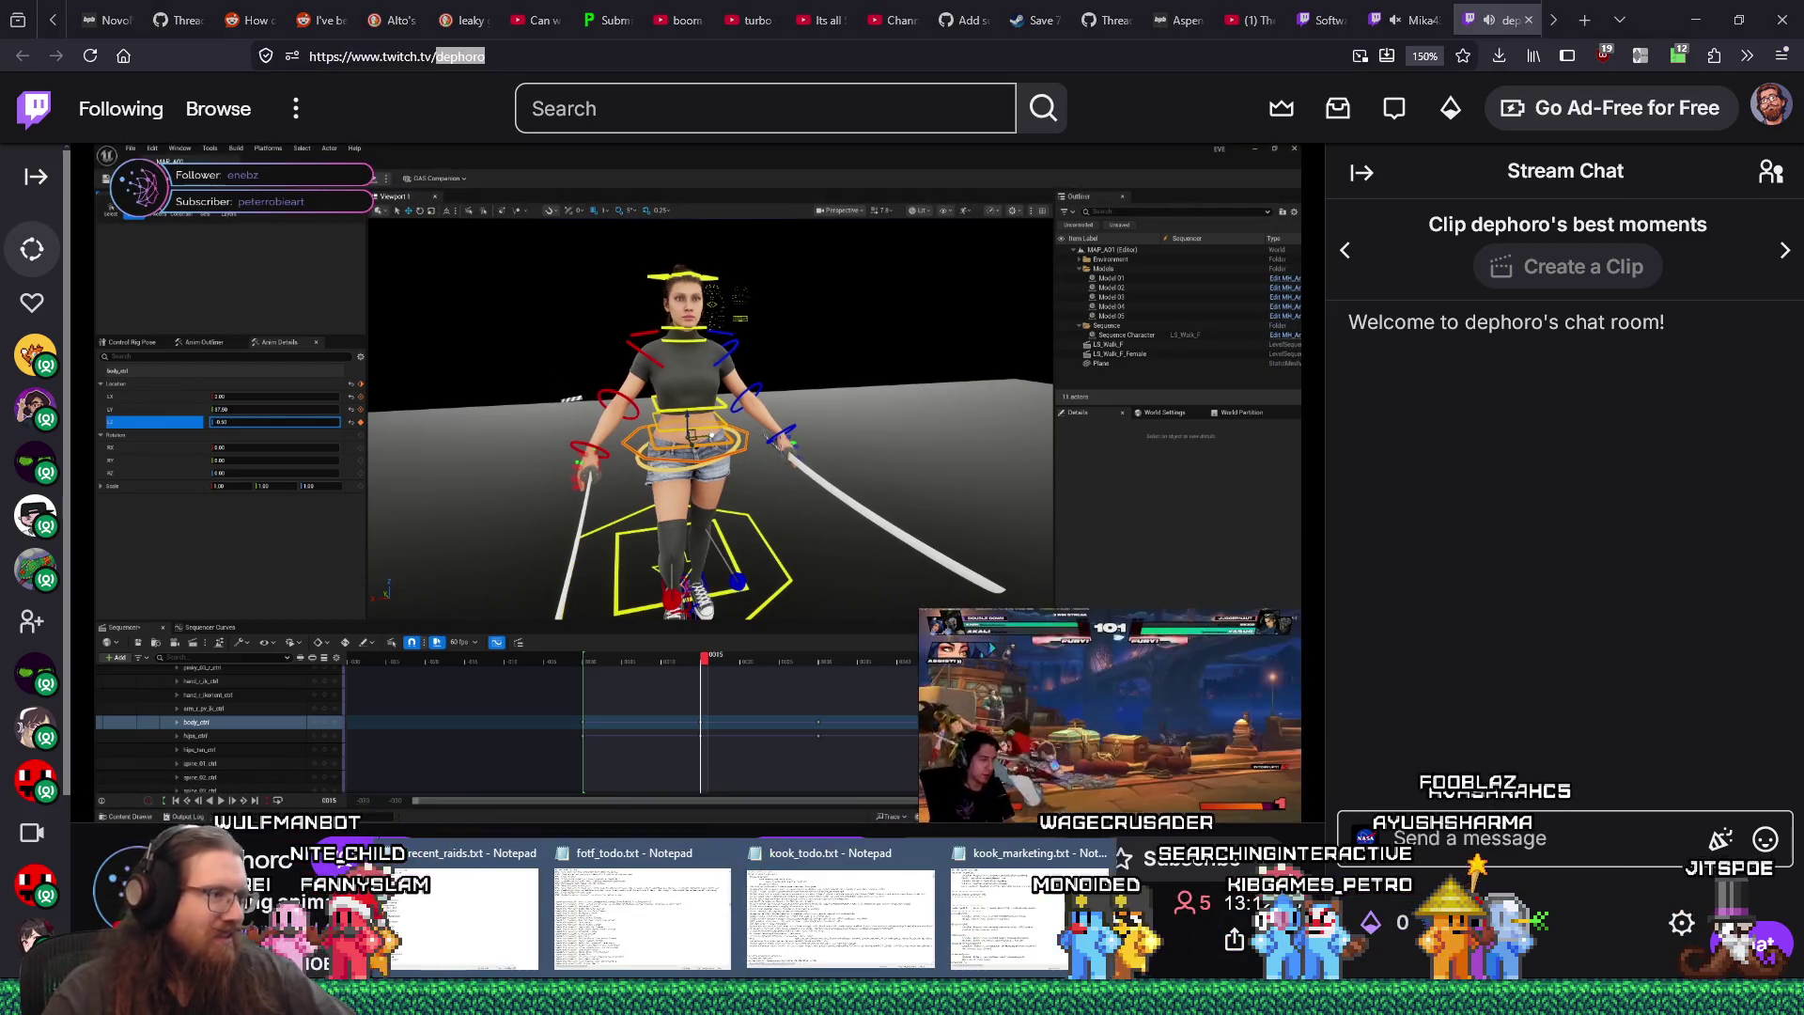
left_click(460, 916)
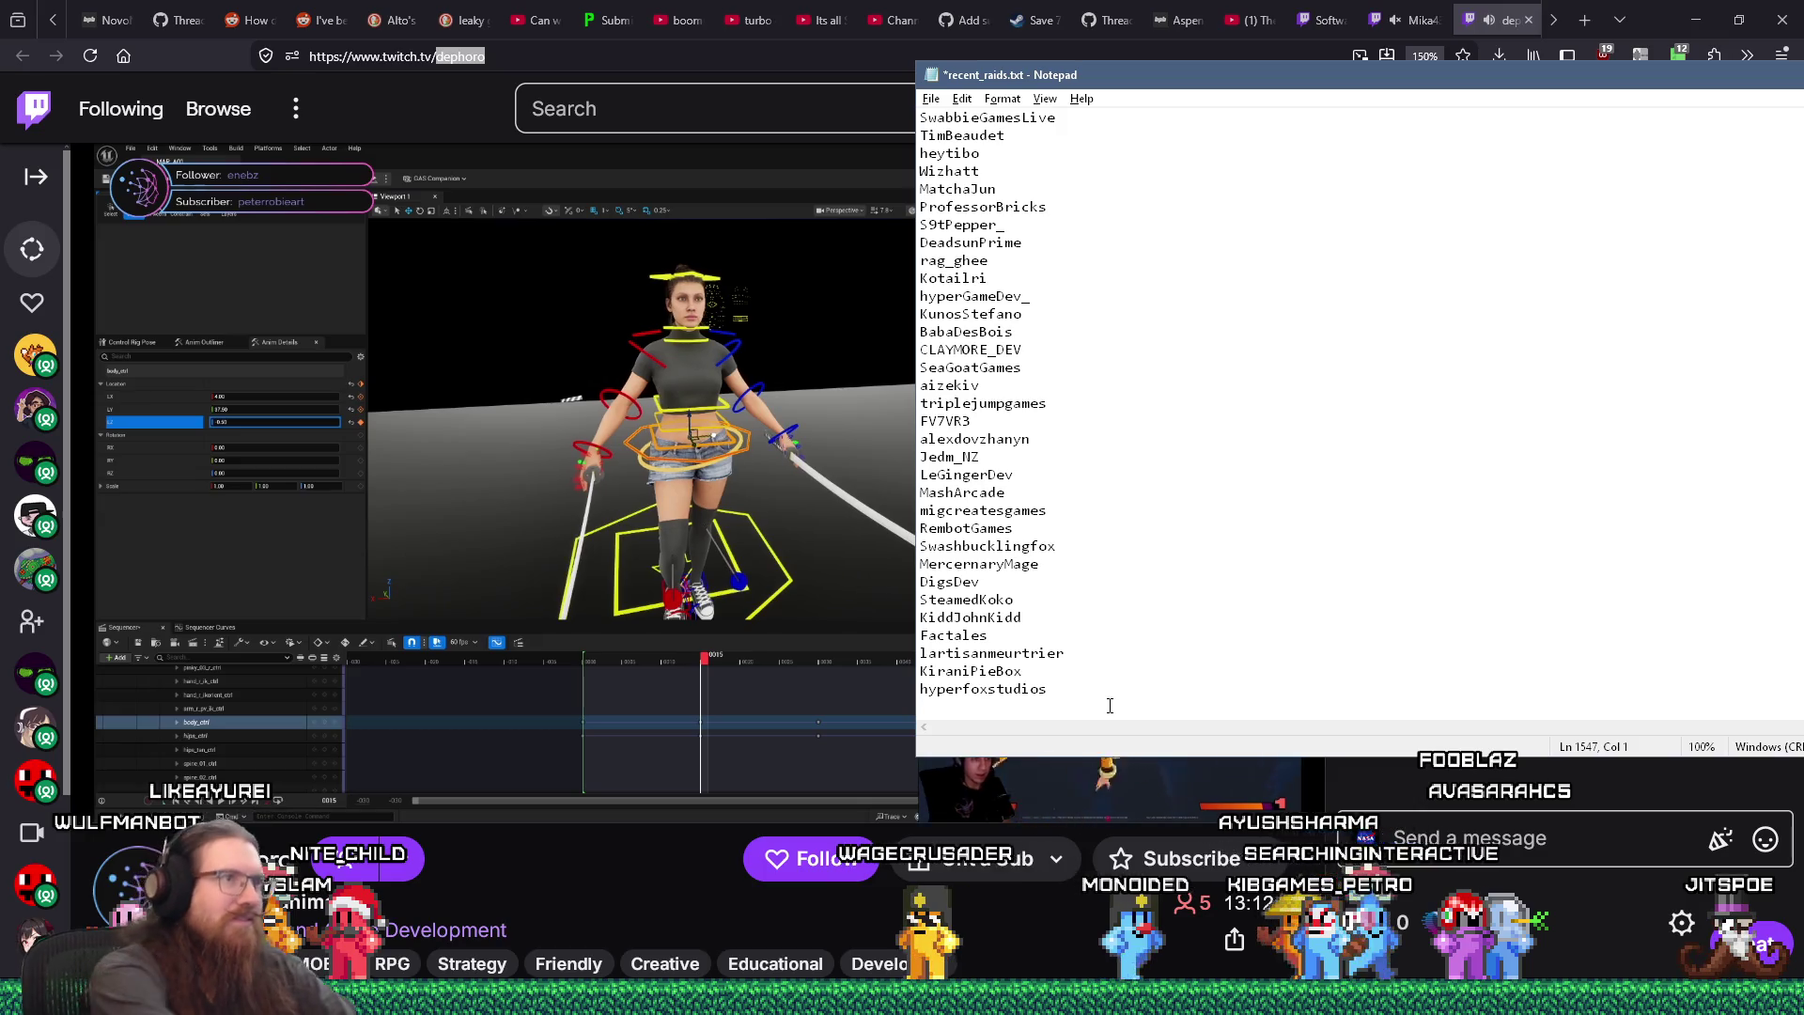
key("ctrl+f")
key("Return")
- Add the channel name as the last line of recent_raids.txt and return to the stream
key("Return")
key("Escape")
key("ctrl+v")
key("Return")
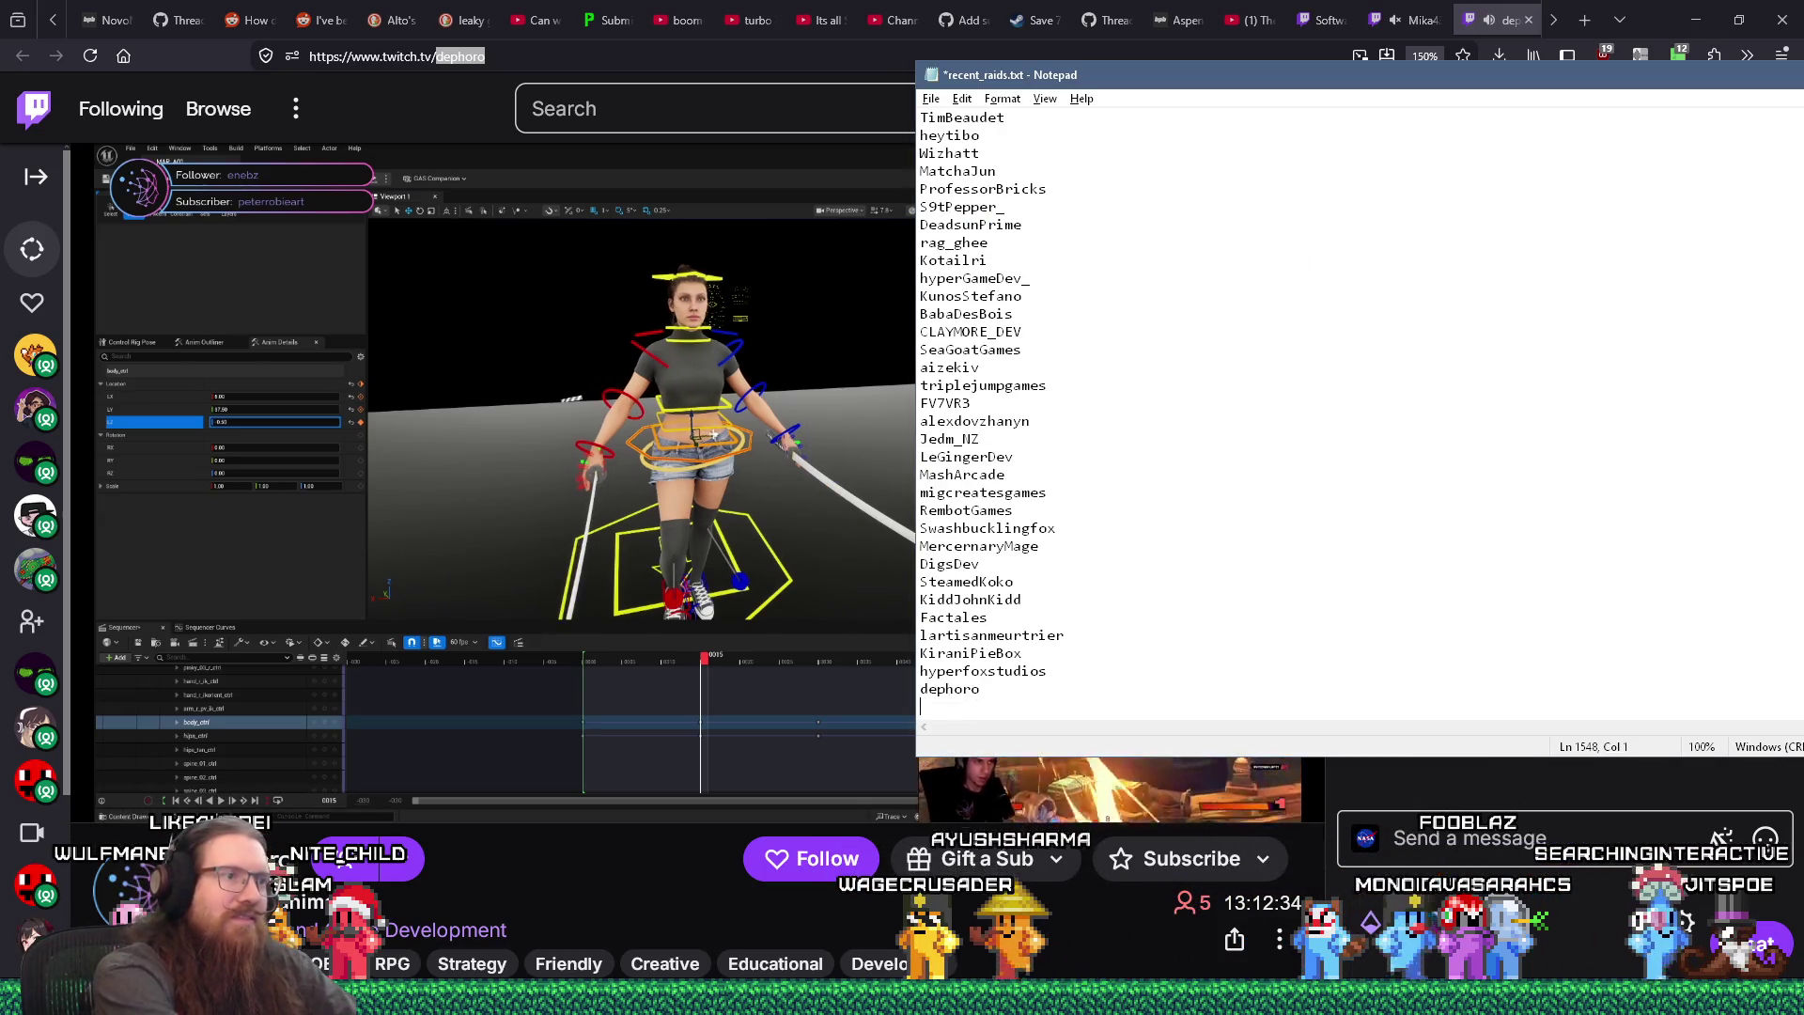
key("alt+Tab")
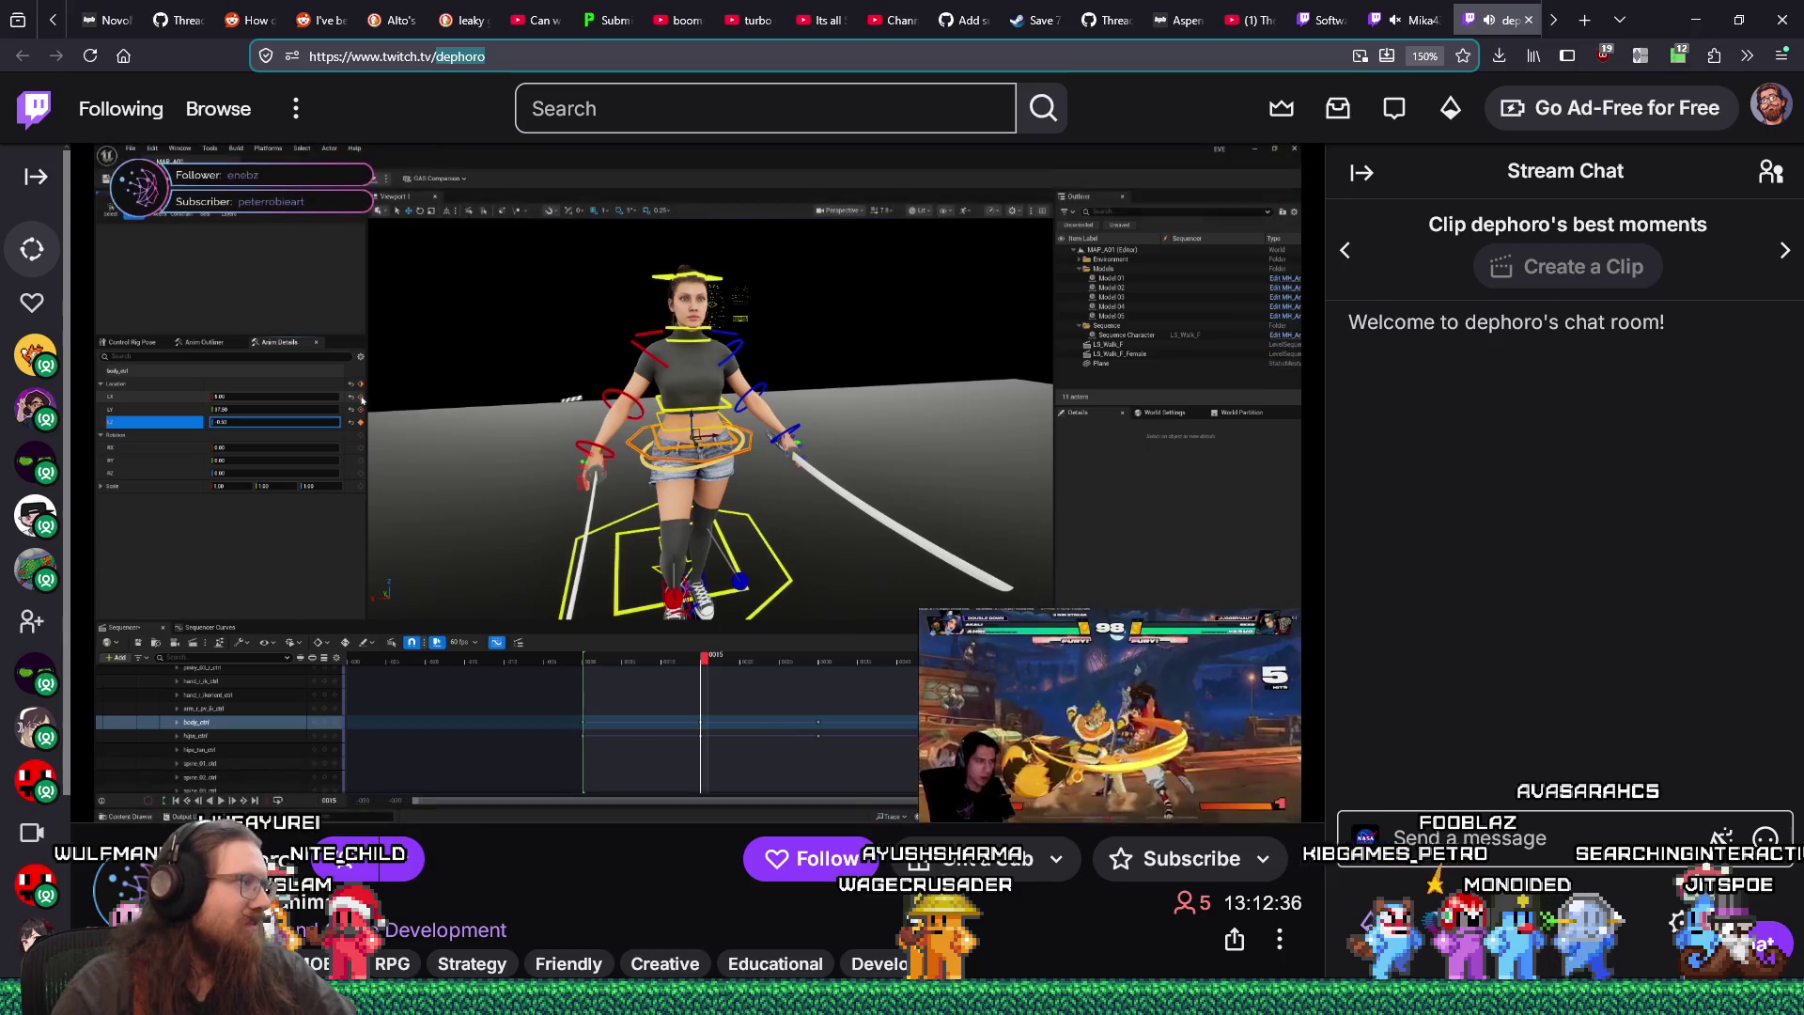
key("alt+Tab")
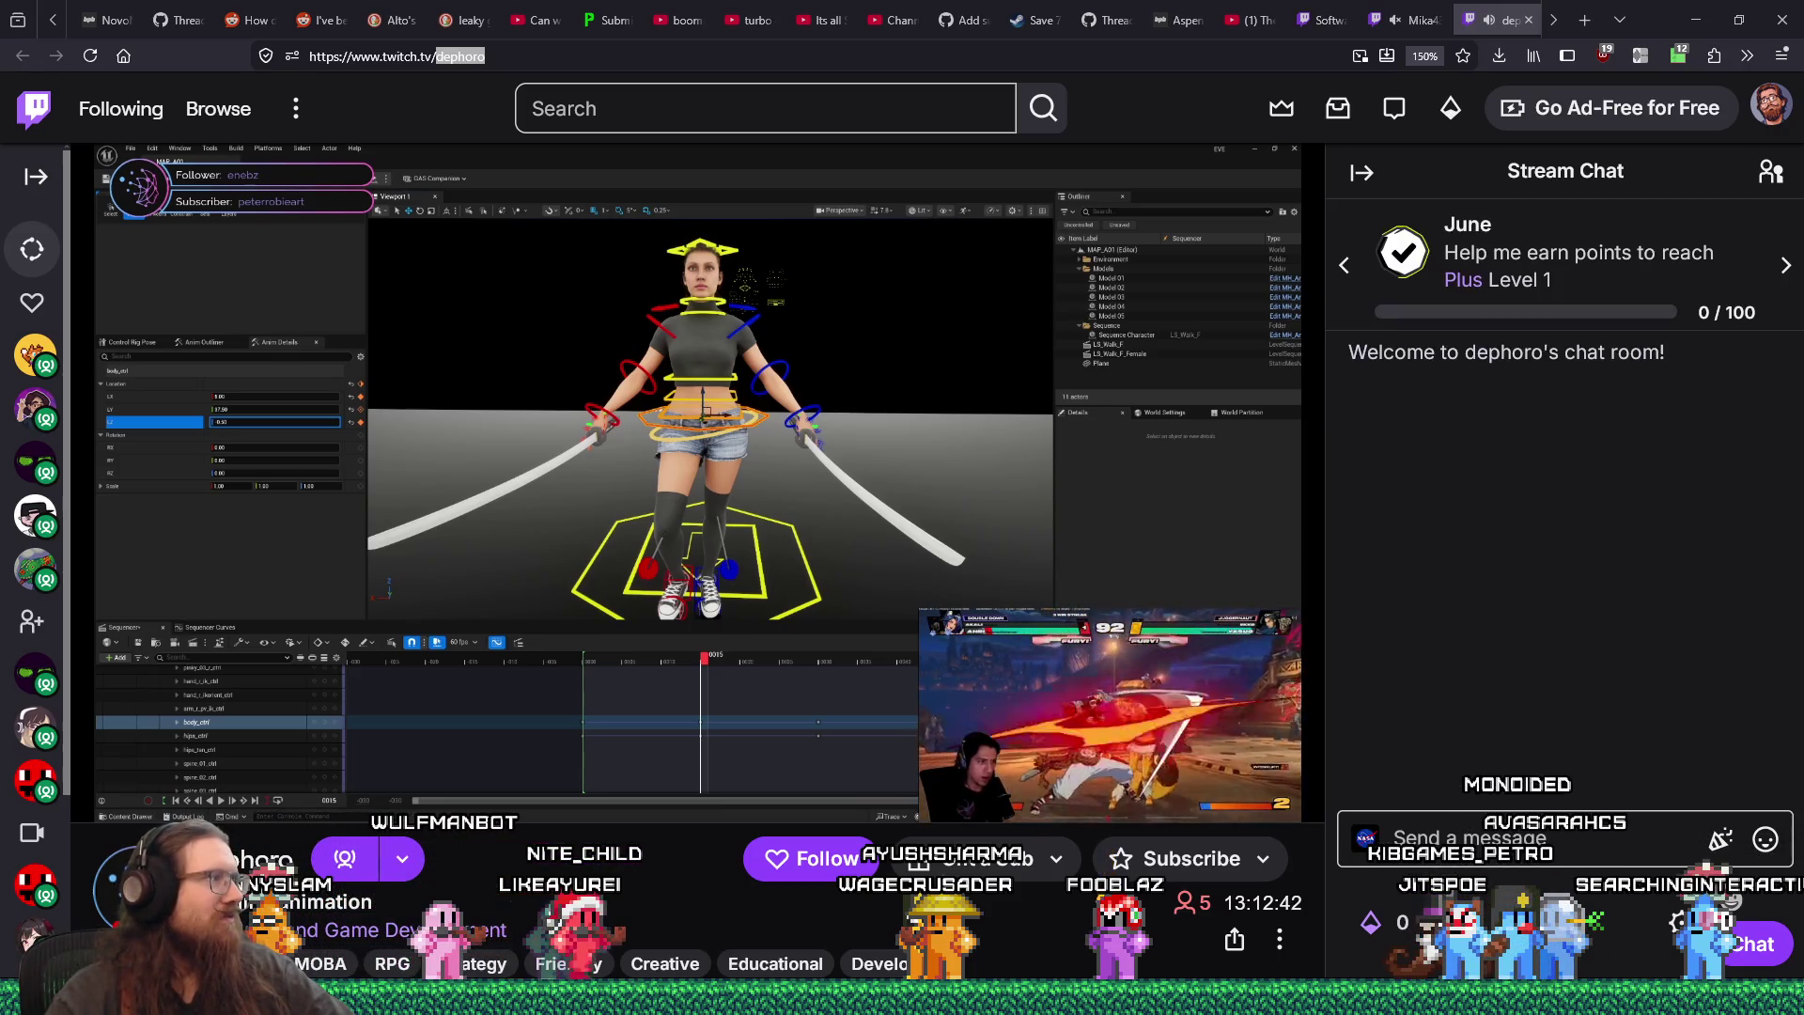
mouse_move(185, 469)
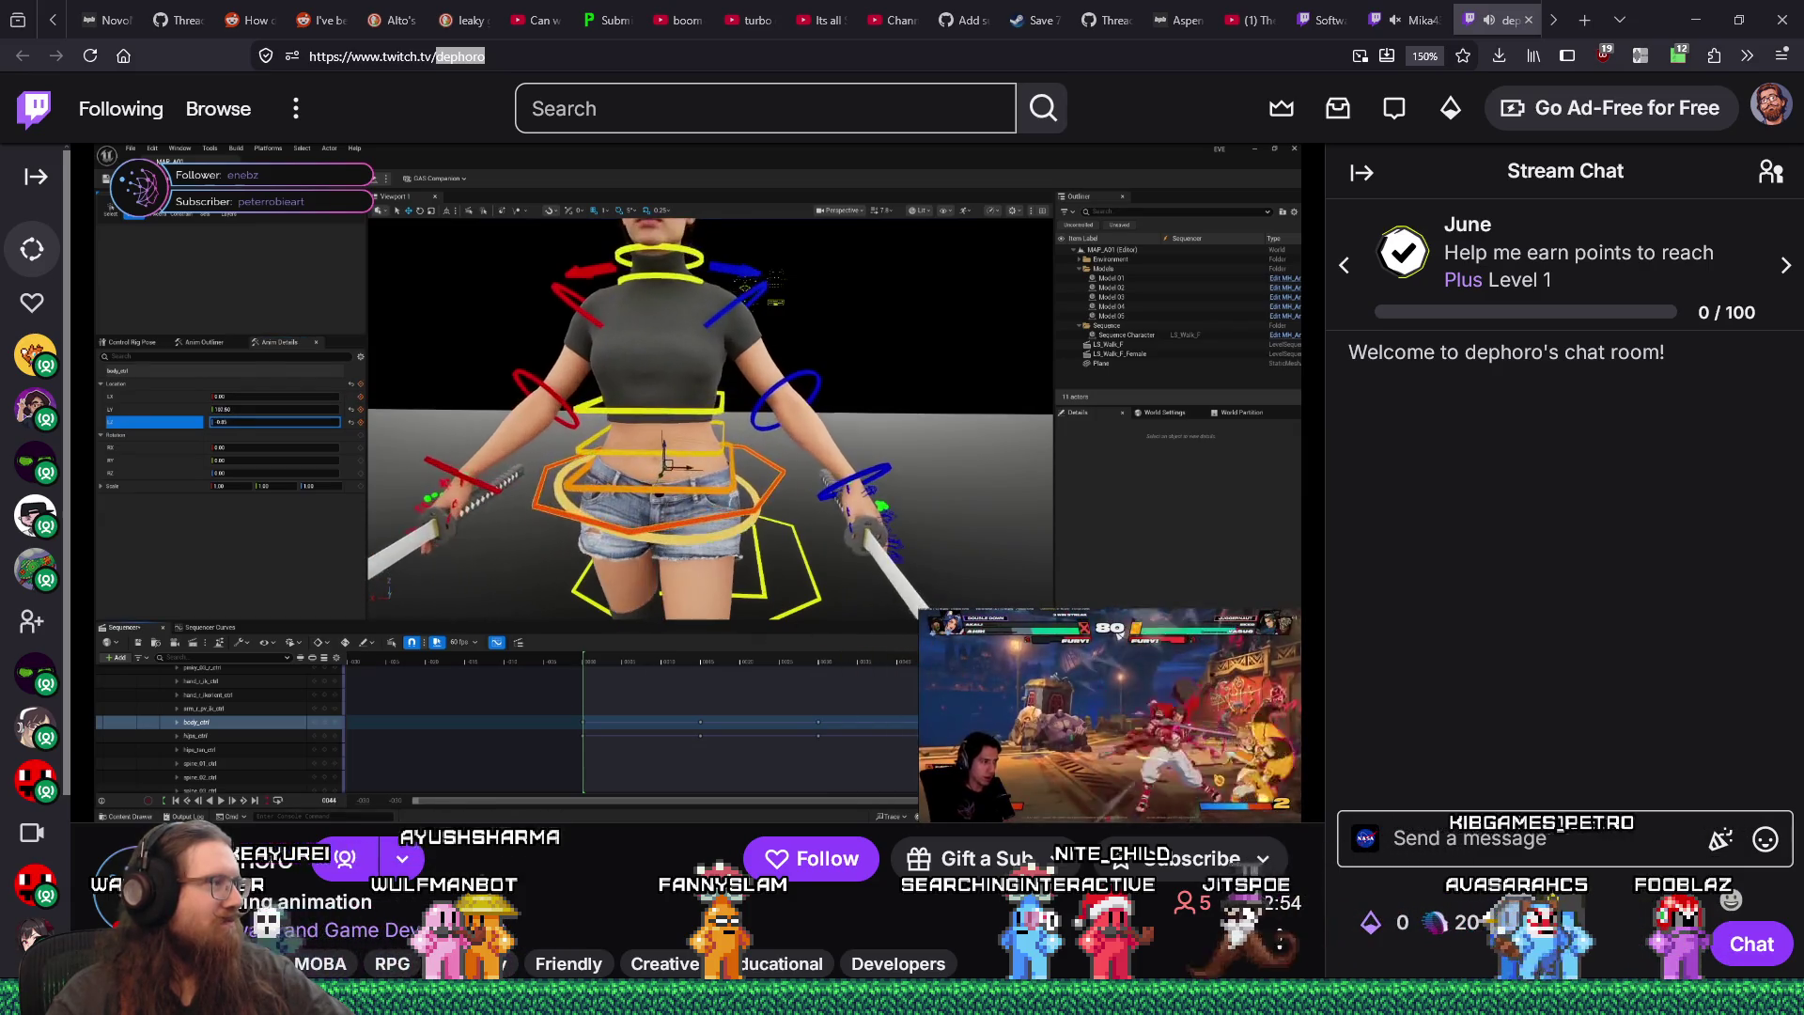
mouse_move(352, 466)
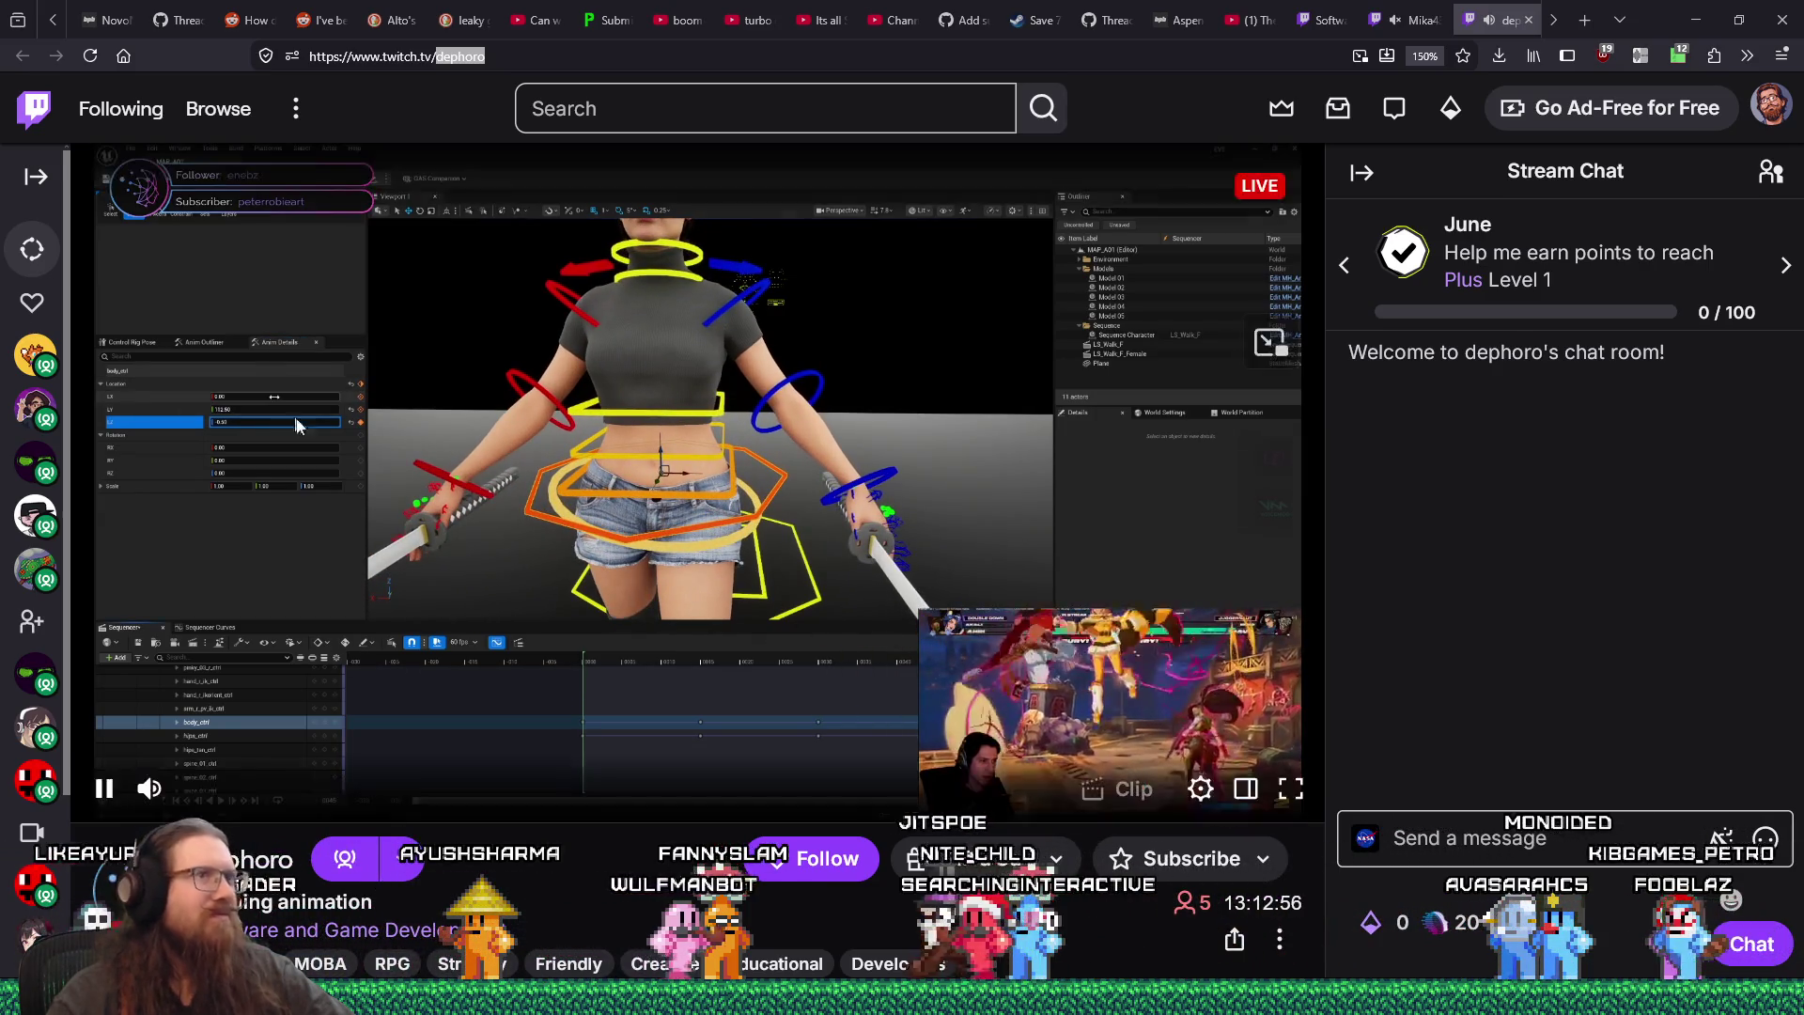